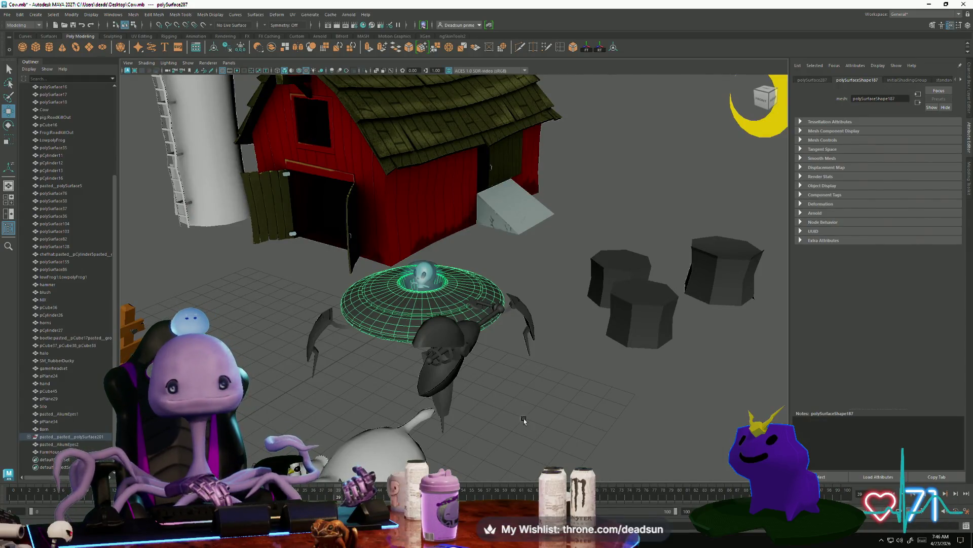
Orbit over the farm, deselect the UFO, and briefly select the barn to inspect it
{"action": "mouse_move", "coordinate": [524, 420]}
{"action": "left_mouse_down", "text": "alt"}
{"action": "mouse_move", "coordinate": [583, 414]}
{"action": "mouse_move", "coordinate": [550, 408]}
{"action": "mouse_move", "coordinate": [452, 355]}
{"action": "left_mouse_up", "text": "alt"}
{"action": "scroll", "coordinate": [550, 409], "scroll_direction": "down", "scroll_amount": 5}
{"action": "left_click", "coordinate": [452, 354]}
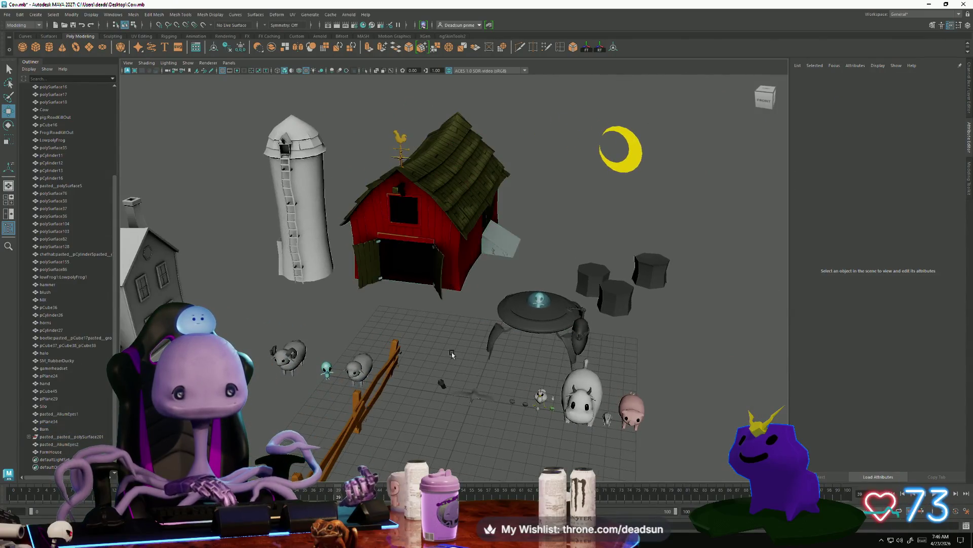
{"action": "right_click_drag", "start_coordinate": [452, 354], "coordinate": [348, 406], "text": "alt"}
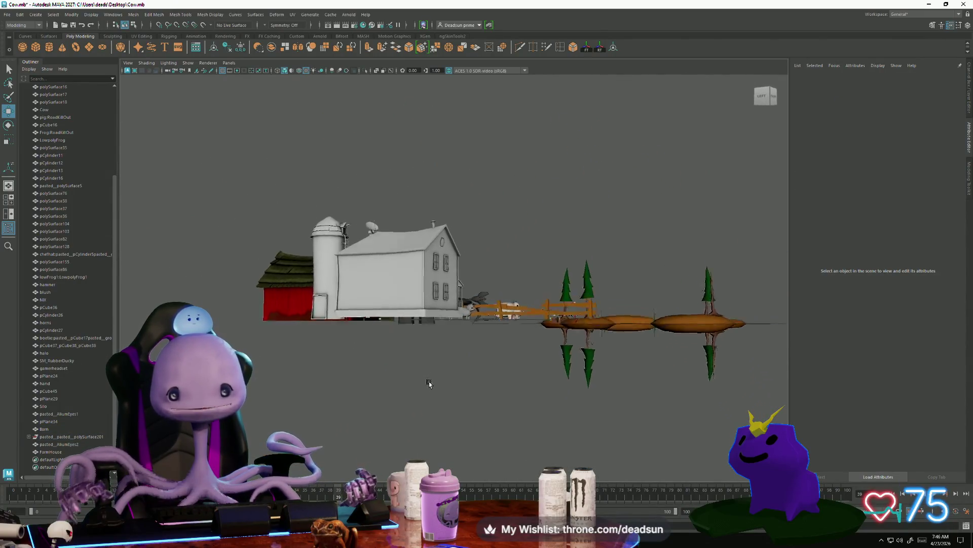
{"action": "mouse_move", "coordinate": [429, 384]}
{"action": "left_mouse_down", "text": "alt"}
{"action": "mouse_move", "coordinate": [387, 400]}
{"action": "mouse_move", "coordinate": [359, 397]}
{"action": "mouse_move", "coordinate": [406, 341]}
{"action": "mouse_move", "coordinate": [358, 361]}
{"action": "mouse_move", "coordinate": [461, 360]}
{"action": "mouse_move", "coordinate": [456, 383]}
{"action": "mouse_move", "coordinate": [454, 373]}
{"action": "mouse_move", "coordinate": [426, 374]}
{"action": "left_mouse_up", "text": "alt"}
{"action": "mouse_move", "coordinate": [426, 374]}
{"action": "right_mouse_down", "text": "alt"}
{"action": "mouse_move", "coordinate": [677, 431]}
{"action": "mouse_move", "coordinate": [310, 374]}
{"action": "mouse_move", "coordinate": [405, 355]}
{"action": "mouse_move", "coordinate": [419, 366]}
{"action": "mouse_move", "coordinate": [476, 309]}
{"action": "right_mouse_up", "text": "alt"}
{"action": "left_click", "coordinate": [481, 303]}
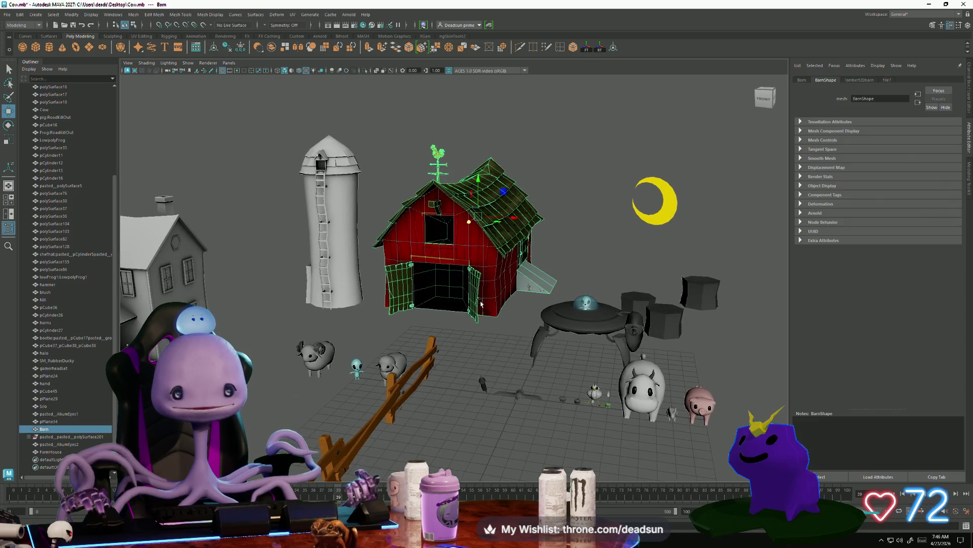
{"action": "right_click_drag", "start_coordinate": [465, 382], "coordinate": [459, 378], "text": "alt"}
{"action": "left_click", "coordinate": [459, 378]}
{"action": "mouse_move", "coordinate": [459, 378]}
{"action": "left_mouse_down", "text": "alt"}
{"action": "mouse_move", "coordinate": [430, 441]}
{"action": "mouse_move", "coordinate": [436, 432]}
{"action": "mouse_move", "coordinate": [428, 430]}
{"action": "left_mouse_up", "text": "alt"}
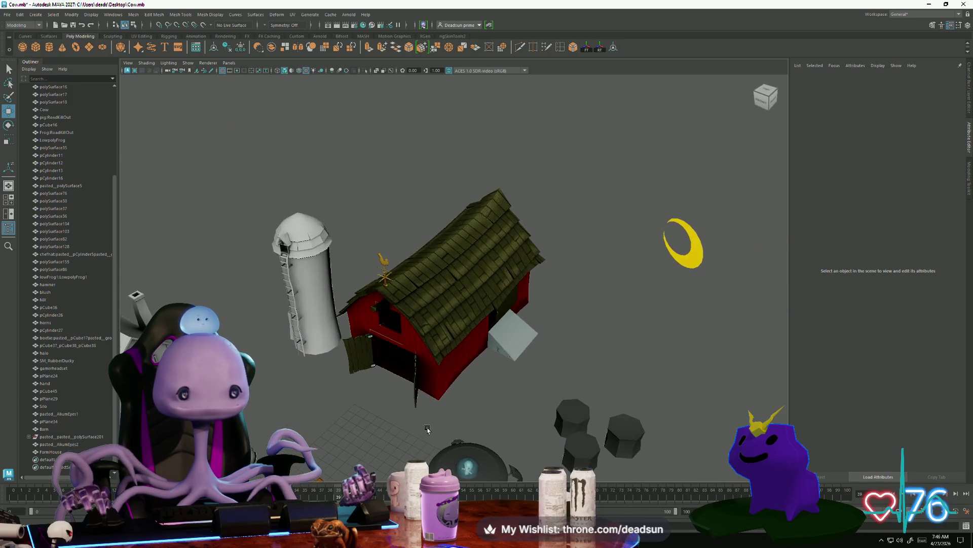
{"action": "mouse_move", "coordinate": [368, 415]}
{"action": "left_mouse_down", "text": "alt"}
{"action": "mouse_move", "coordinate": [378, 421]}
{"action": "mouse_move", "coordinate": [334, 365]}
{"action": "mouse_move", "coordinate": [385, 406]}
{"action": "mouse_move", "coordinate": [428, 397]}
{"action": "mouse_move", "coordinate": [372, 398]}
{"action": "left_mouse_up", "text": "alt"}
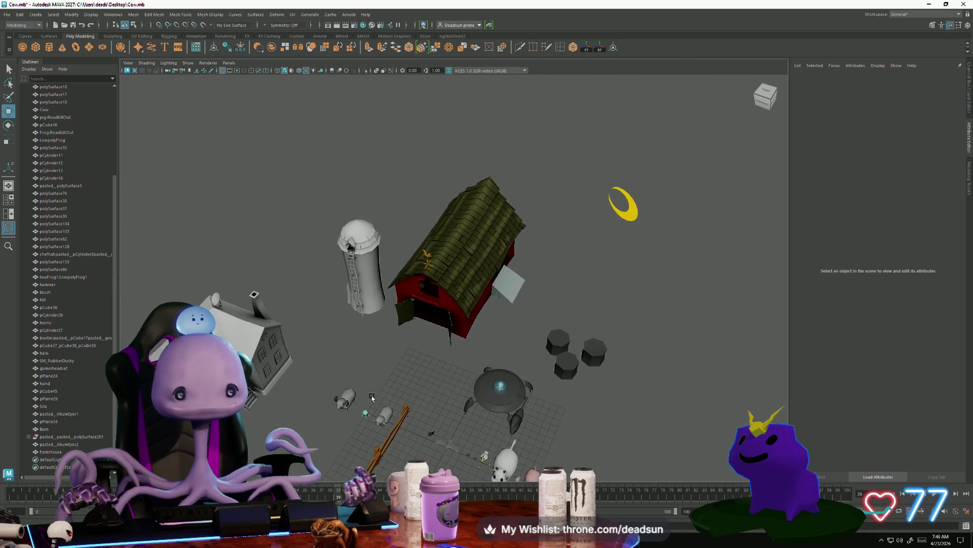
Frame the silo, select the sheep, then view the cow, pig and UFO up close
{"action": "mouse_move", "coordinate": [450, 417]}
{"action": "right_mouse_down", "text": "alt"}
{"action": "mouse_move", "coordinate": [312, 356]}
{"action": "mouse_move", "coordinate": [319, 396]}
{"action": "right_mouse_up", "text": "alt"}
{"action": "left_click", "coordinate": [302, 339]}
{"action": "key", "text": "f"}
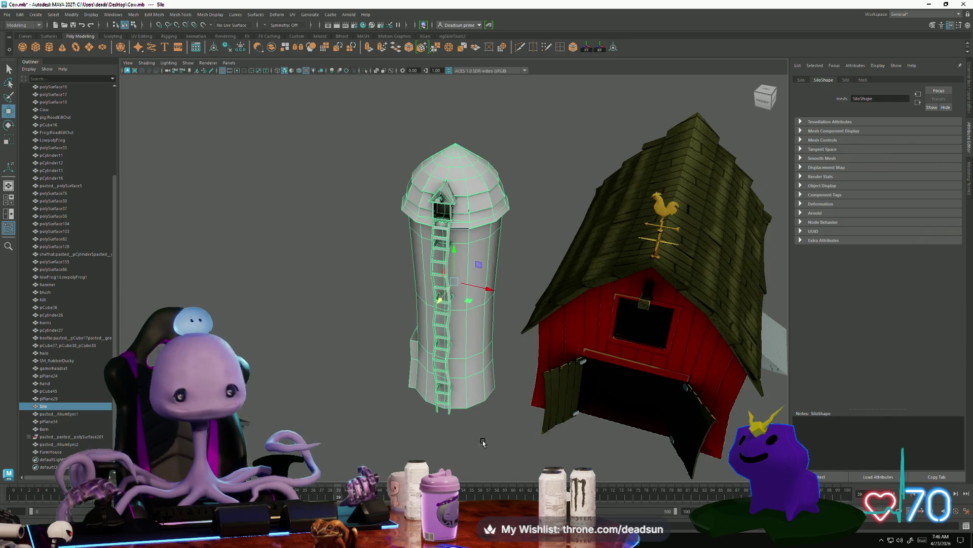
{"action": "left_click", "coordinate": [355, 405]}
{"action": "mouse_move", "coordinate": [355, 406]}
{"action": "left_mouse_down", "text": "alt"}
{"action": "mouse_move", "coordinate": [458, 390]}
{"action": "mouse_move", "coordinate": [392, 322]}
{"action": "left_mouse_up", "text": "alt"}
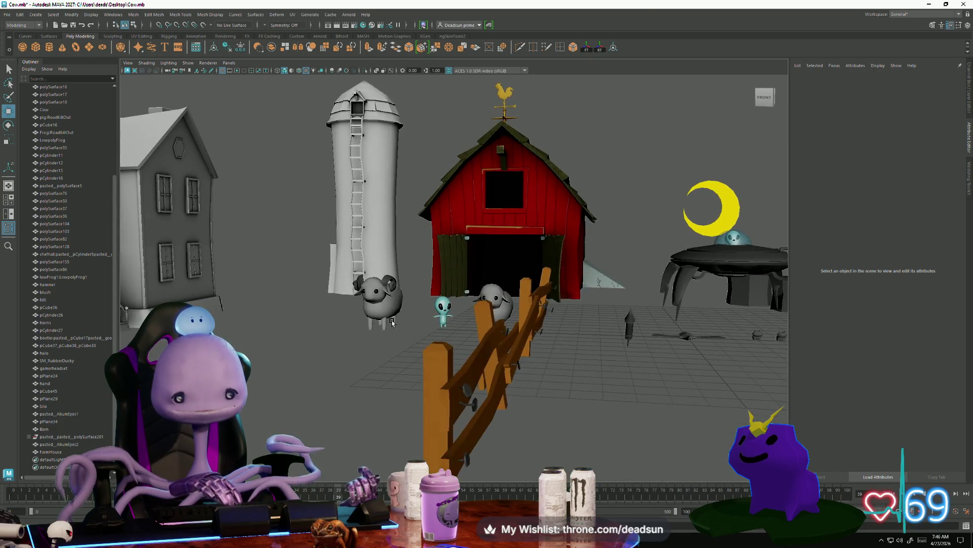
{"action": "left_click", "coordinate": [392, 323]}
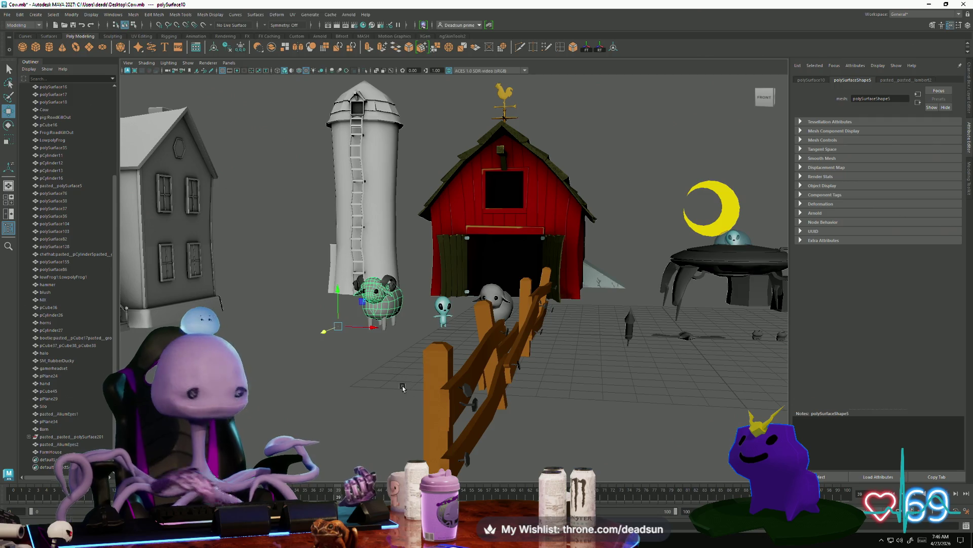
{"action": "mouse_move", "coordinate": [402, 387]}
{"action": "left_mouse_down", "text": "alt"}
{"action": "mouse_move", "coordinate": [504, 393]}
{"action": "mouse_move", "coordinate": [528, 417]}
{"action": "mouse_move", "coordinate": [490, 424]}
{"action": "mouse_move", "coordinate": [491, 448]}
{"action": "left_mouse_up", "text": "alt"}
{"action": "right_click_drag", "start_coordinate": [491, 449], "coordinate": [442, 437], "text": "alt"}
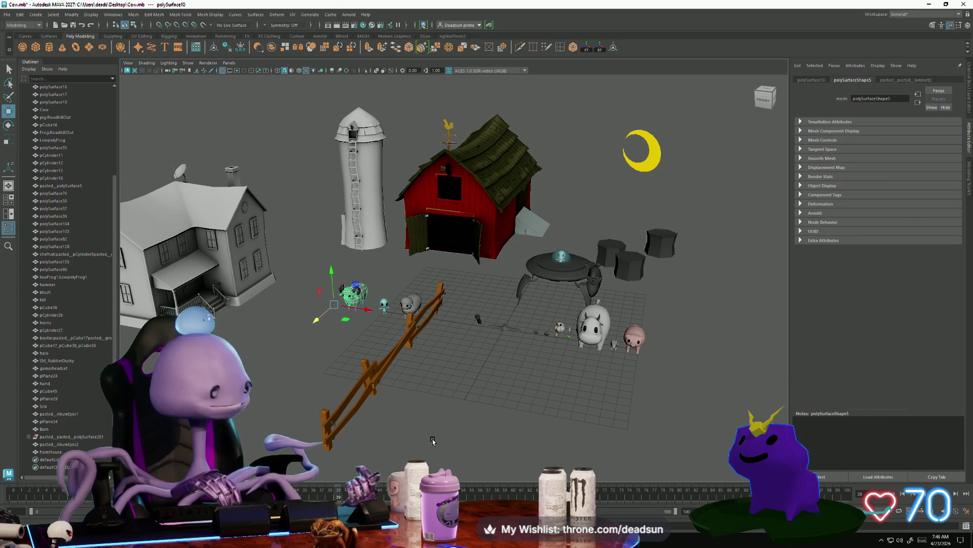
{"action": "mouse_move", "coordinate": [621, 418]}
{"action": "right_mouse_down", "text": "alt"}
{"action": "mouse_move", "coordinate": [495, 394]}
{"action": "mouse_move", "coordinate": [543, 400]}
{"action": "right_mouse_up", "text": "alt"}
{"action": "left_click_drag", "start_coordinate": [497, 371], "coordinate": [494, 373], "text": "alt"}
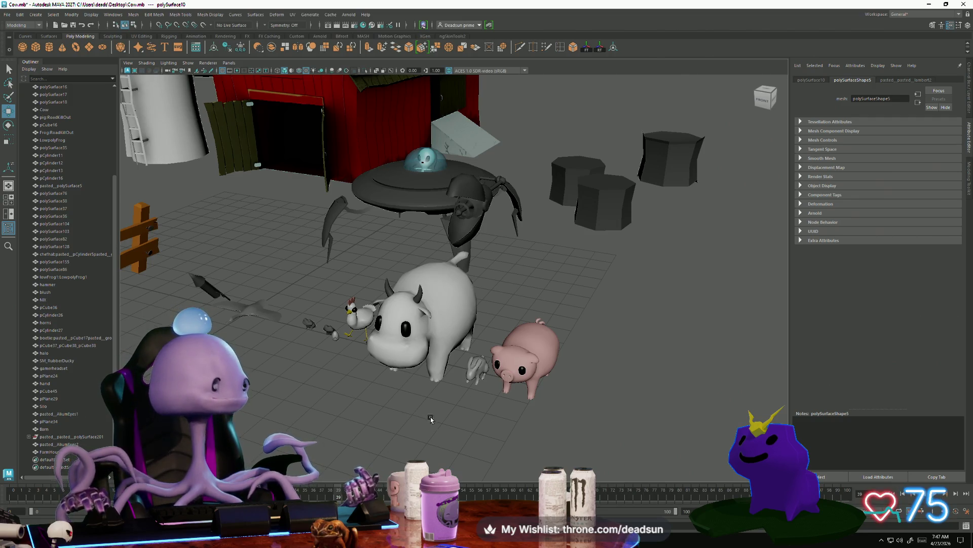
Orbit around the farm to show the pond, then close in on the farmhouse porch
{"action": "mouse_move", "coordinate": [430, 419]}
{"action": "left_mouse_down", "text": "alt"}
{"action": "mouse_move", "coordinate": [474, 412]}
{"action": "mouse_move", "coordinate": [429, 420]}
{"action": "mouse_move", "coordinate": [474, 417]}
{"action": "mouse_move", "coordinate": [442, 427]}
{"action": "mouse_move", "coordinate": [452, 412]}
{"action": "mouse_move", "coordinate": [451, 426]}
{"action": "mouse_move", "coordinate": [424, 435]}
{"action": "left_mouse_up", "text": "alt"}
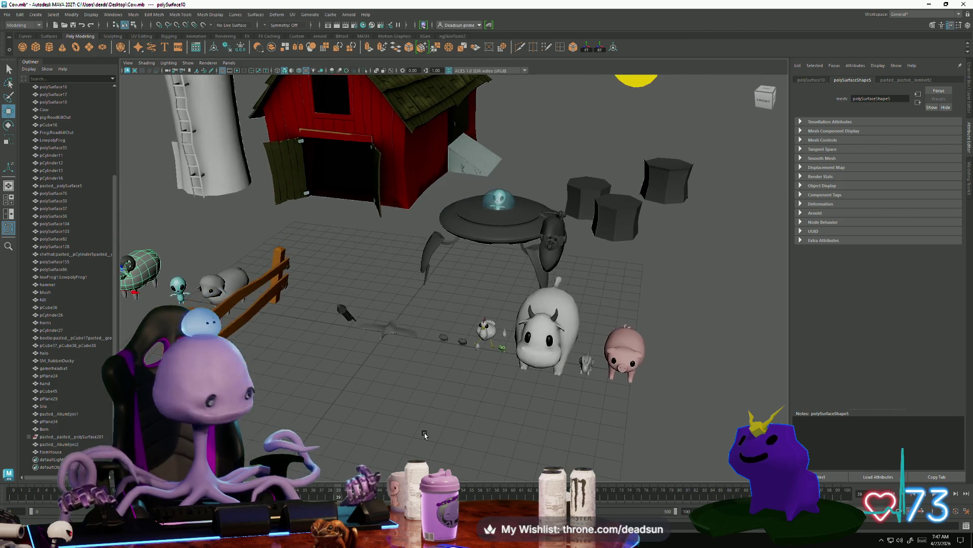
{"action": "right_click_drag", "start_coordinate": [425, 434], "coordinate": [400, 435], "text": "alt"}
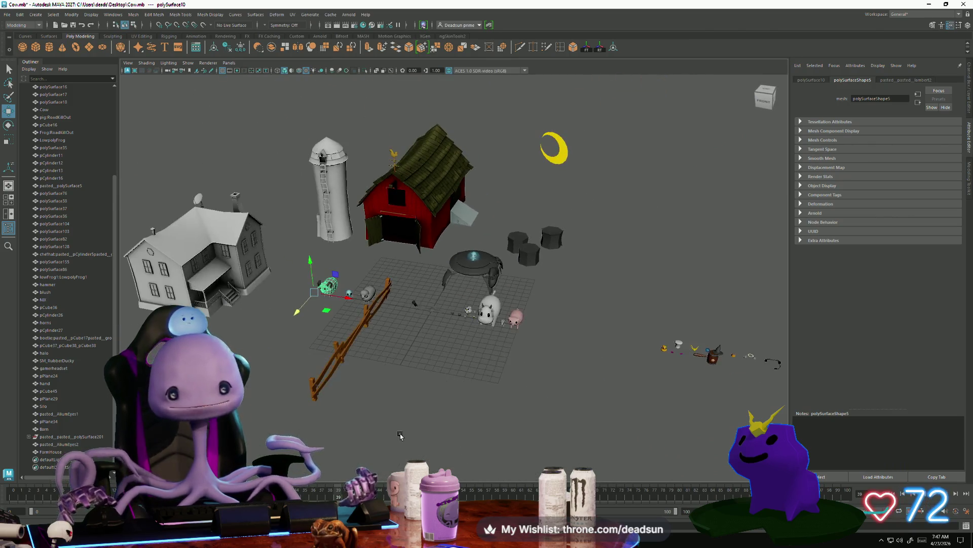
{"action": "mouse_move", "coordinate": [571, 467]}
{"action": "left_mouse_down", "text": "alt"}
{"action": "mouse_move", "coordinate": [307, 371]}
{"action": "mouse_move", "coordinate": [391, 409]}
{"action": "mouse_move", "coordinate": [391, 394]}
{"action": "mouse_move", "coordinate": [422, 421]}
{"action": "mouse_move", "coordinate": [331, 406]}
{"action": "mouse_move", "coordinate": [363, 395]}
{"action": "mouse_move", "coordinate": [435, 410]}
{"action": "mouse_move", "coordinate": [315, 422]}
{"action": "mouse_move", "coordinate": [458, 396]}
{"action": "mouse_move", "coordinate": [391, 394]}
{"action": "left_mouse_up", "text": "alt"}
{"action": "mouse_move", "coordinate": [394, 391]}
{"action": "right_mouse_down", "text": "alt"}
{"action": "mouse_move", "coordinate": [428, 413]}
{"action": "mouse_move", "coordinate": [471, 418]}
{"action": "mouse_move", "coordinate": [537, 401]}
{"action": "right_mouse_up", "text": "alt"}
{"action": "left_click_drag", "start_coordinate": [537, 401], "coordinate": [421, 388], "text": "alt"}
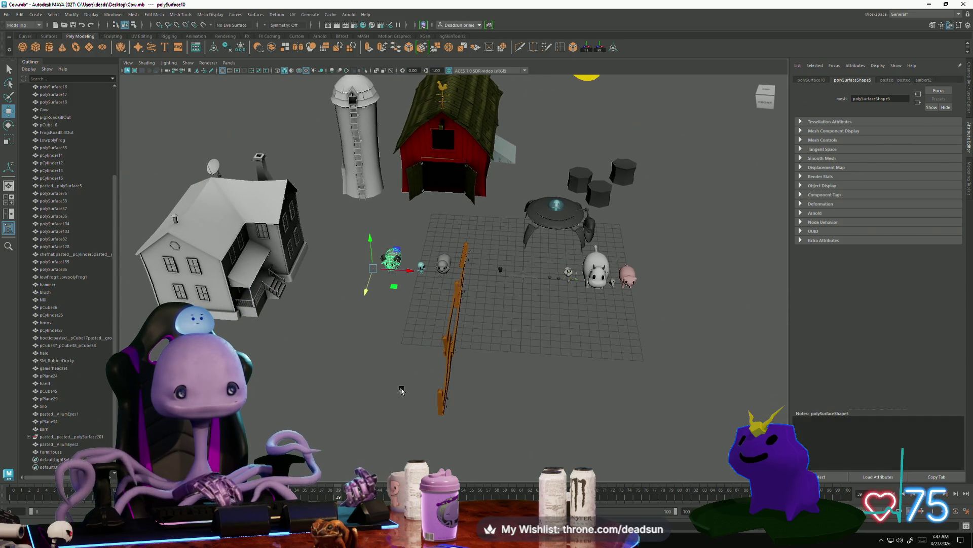
{"action": "left_click_drag", "start_coordinate": [257, 349], "coordinate": [336, 385], "text": "alt"}
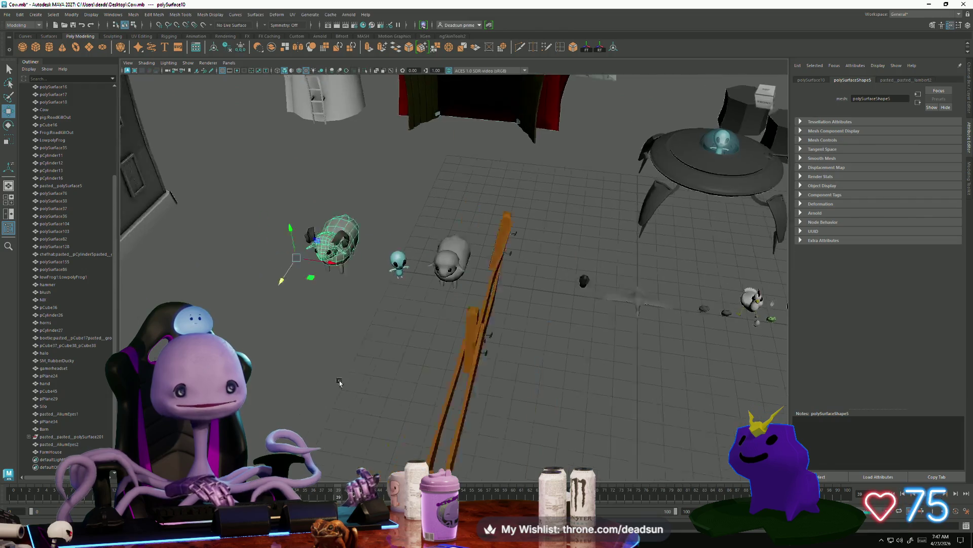
{"action": "mouse_move", "coordinate": [337, 385]}
{"action": "right_mouse_down", "text": "alt"}
{"action": "mouse_move", "coordinate": [522, 393]}
{"action": "mouse_move", "coordinate": [656, 343]}
{"action": "mouse_move", "coordinate": [488, 391]}
{"action": "mouse_move", "coordinate": [355, 365]}
{"action": "mouse_move", "coordinate": [383, 330]}
{"action": "right_mouse_up", "text": "alt"}
{"action": "right_click_drag", "start_coordinate": [301, 314], "coordinate": [350, 376], "text": "alt"}
{"action": "mouse_move", "coordinate": [350, 375]}
{"action": "left_mouse_down", "text": "alt"}
{"action": "mouse_move", "coordinate": [384, 413]}
{"action": "mouse_move", "coordinate": [370, 404]}
{"action": "mouse_move", "coordinate": [327, 409]}
{"action": "mouse_move", "coordinate": [549, 395]}
{"action": "mouse_move", "coordinate": [455, 417]}
{"action": "mouse_move", "coordinate": [386, 395]}
{"action": "mouse_move", "coordinate": [358, 404]}
{"action": "left_mouse_up", "text": "alt"}
Select and deselect FarmHouse, then pull back over the farm, fence, cows and UFO
{"action": "left_click", "coordinate": [385, 265]}
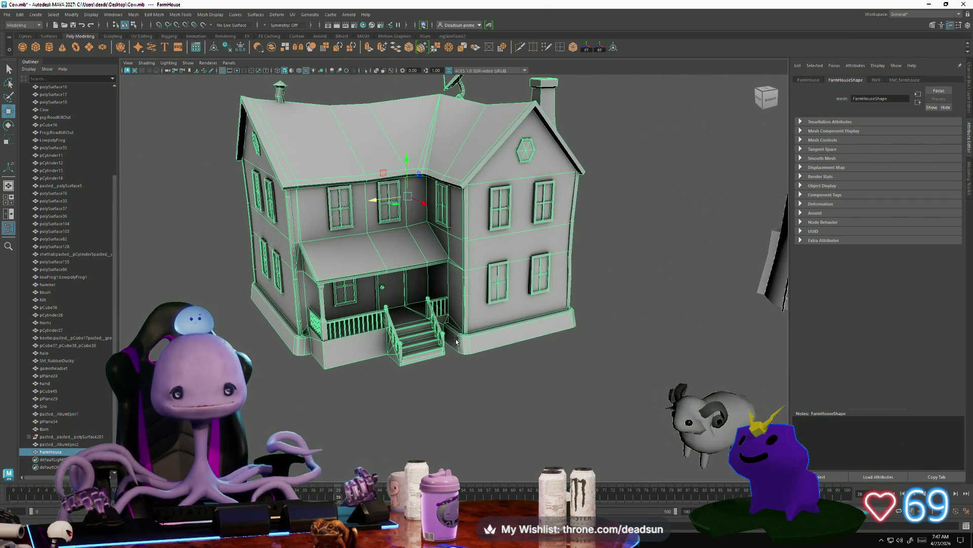
{"action": "mouse_move", "coordinate": [456, 341]}
{"action": "left_mouse_down", "text": "alt"}
{"action": "mouse_move", "coordinate": [406, 436]}
{"action": "mouse_move", "coordinate": [442, 452]}
{"action": "mouse_move", "coordinate": [556, 463]}
{"action": "left_mouse_up", "text": "alt"}
{"action": "left_click", "coordinate": [403, 449]}
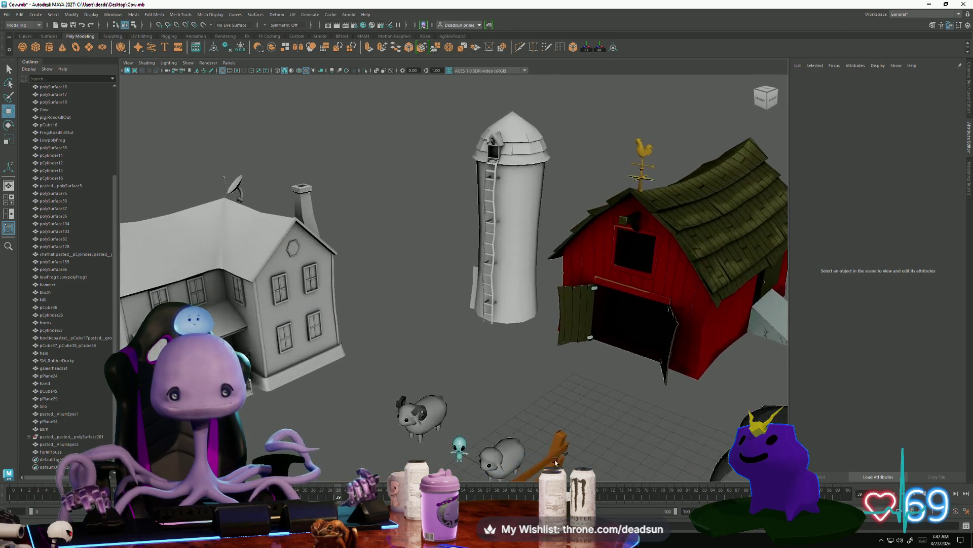
{"action": "right_click_drag", "start_coordinate": [555, 463], "coordinate": [421, 421], "text": "alt"}
{"action": "mouse_move", "coordinate": [421, 421]}
{"action": "left_mouse_down", "text": "alt"}
{"action": "mouse_move", "coordinate": [363, 403]}
{"action": "mouse_move", "coordinate": [416, 395]}
{"action": "mouse_move", "coordinate": [357, 402]}
{"action": "left_mouse_up", "text": "alt"}
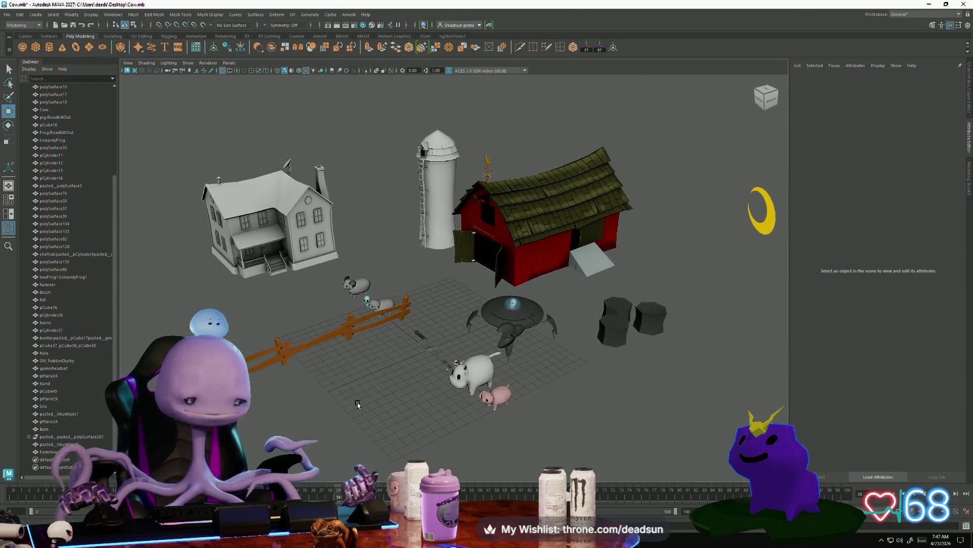
Save the farm scene to Cow.mb with File > Save Scene
{"action": "left_click", "coordinate": [7, 15]}
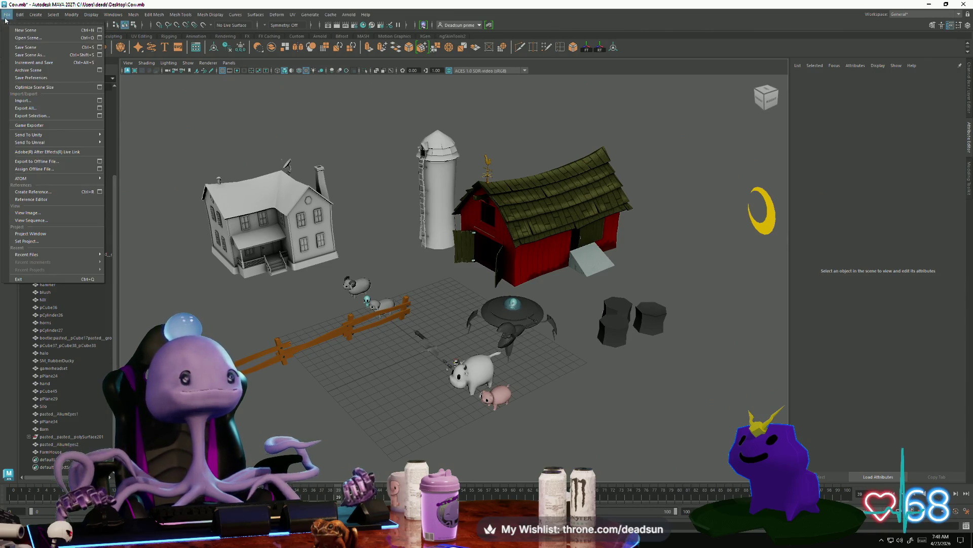
{"action": "left_click", "coordinate": [25, 48]}
{"action": "scroll", "coordinate": [349, 374], "scroll_direction": "up", "scroll_amount": 3}
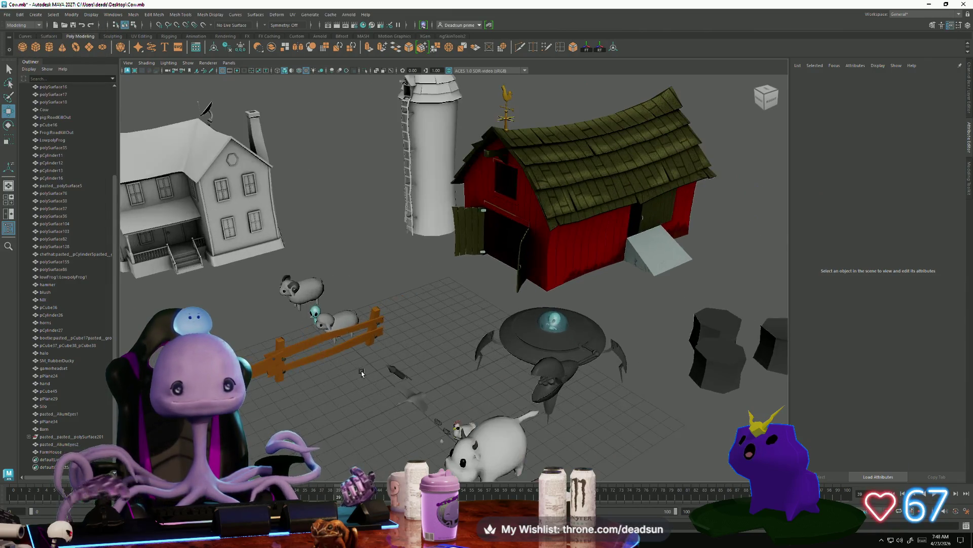
{"action": "scroll", "coordinate": [355, 373], "scroll_direction": "down", "scroll_amount": 3}
{"action": "scroll", "coordinate": [361, 370], "scroll_direction": "up", "scroll_amount": 2}
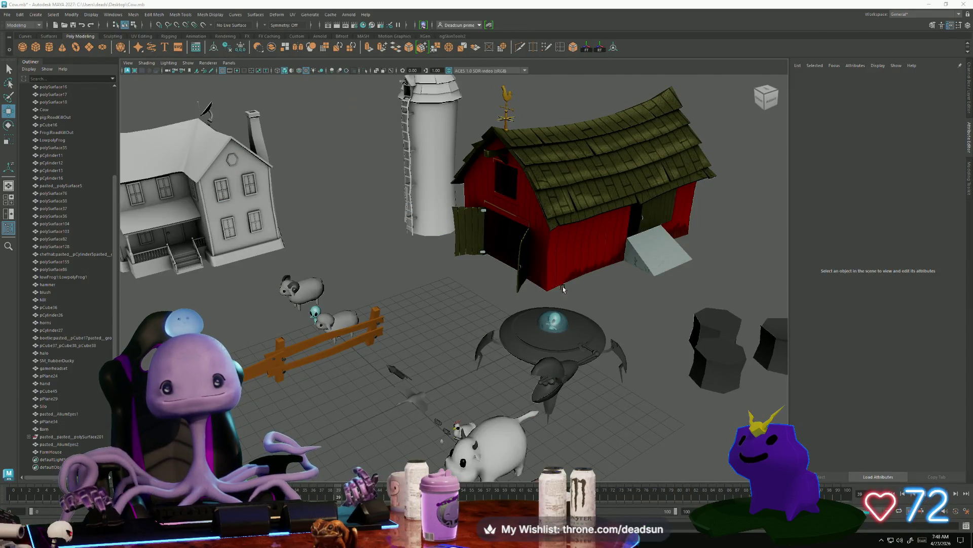
Briefly select and deselect the barn, then orbit to bring the pig into view
{"action": "left_click", "coordinate": [562, 201]}
{"action": "left_click", "coordinate": [464, 327]}
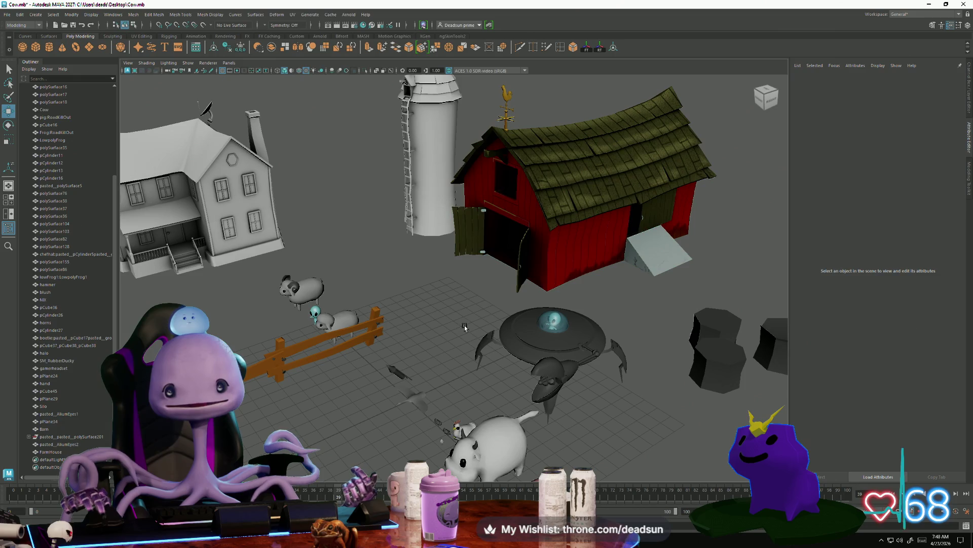
{"action": "left_click_drag", "start_coordinate": [464, 326], "coordinate": [495, 315], "text": "alt"}
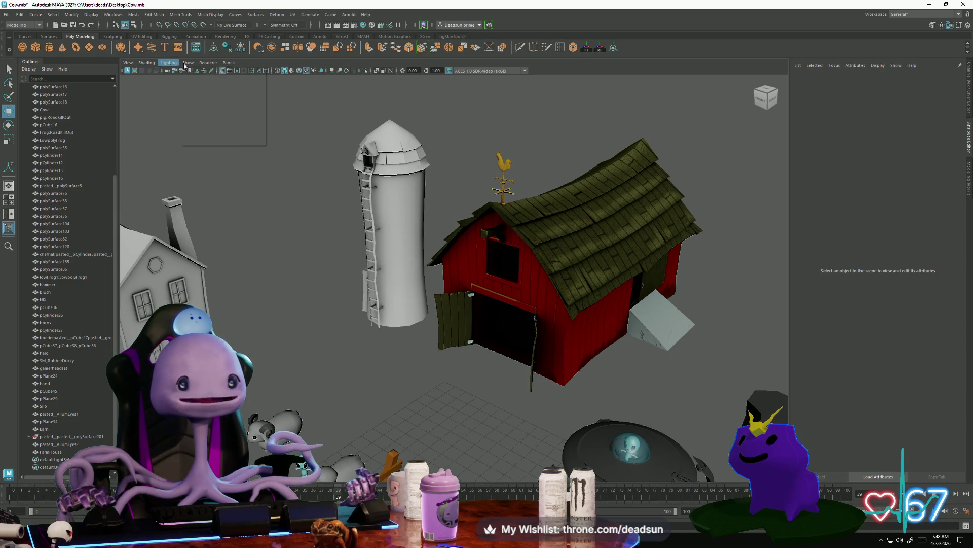
Switch viewport lighting to Use All Lights and orbit the silhouetted farm and moon
{"action": "left_click", "coordinate": [170, 63]}
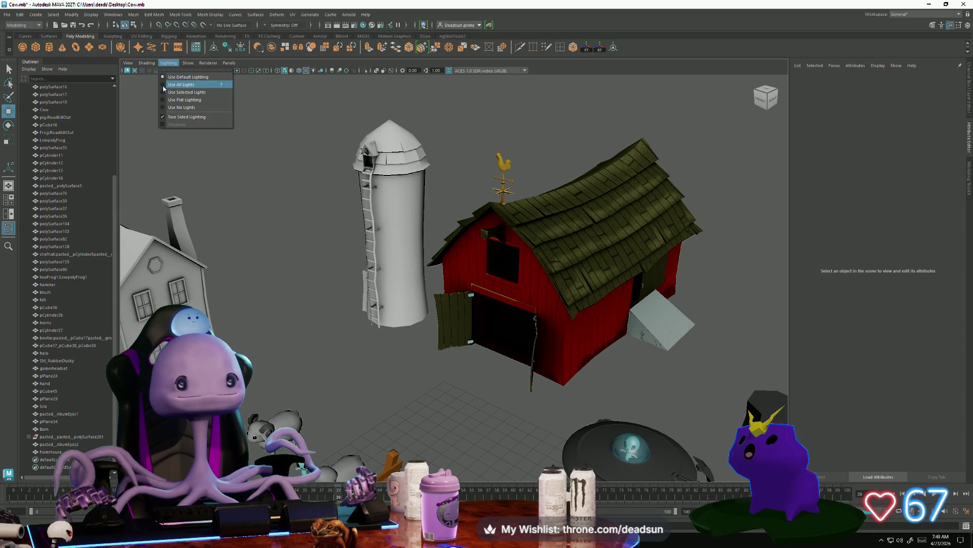
{"action": "left_click", "coordinate": [164, 87]}
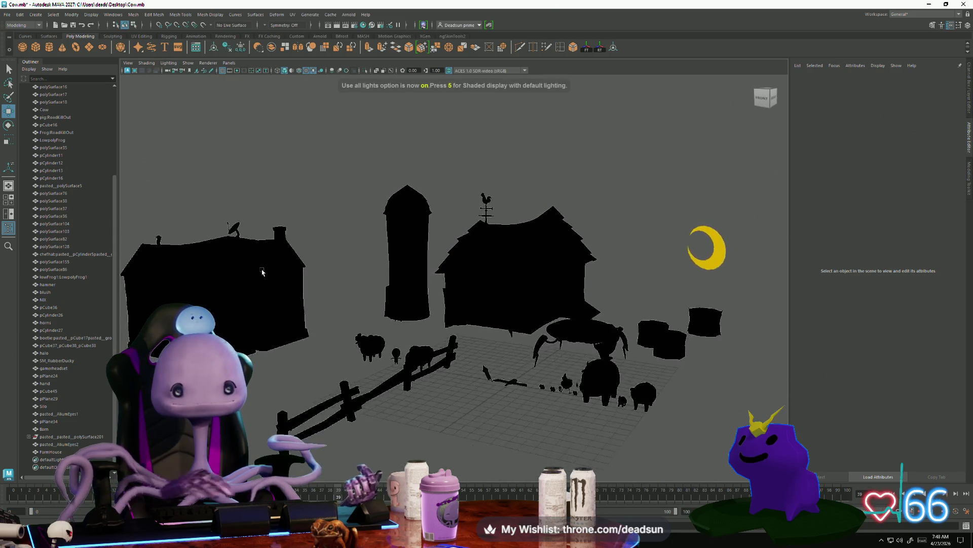
{"action": "mouse_move", "coordinate": [280, 269]}
{"action": "left_mouse_down", "text": "alt"}
{"action": "mouse_move", "coordinate": [304, 265]}
{"action": "mouse_move", "coordinate": [231, 266]}
{"action": "mouse_move", "coordinate": [288, 267]}
{"action": "mouse_move", "coordinate": [257, 268]}
{"action": "mouse_move", "coordinate": [270, 294]}
{"action": "left_mouse_up", "text": "alt"}
{"action": "mouse_move", "coordinate": [270, 294]}
{"action": "right_mouse_down", "text": "alt"}
{"action": "mouse_move", "coordinate": [297, 290]}
{"action": "mouse_move", "coordinate": [290, 305]}
{"action": "mouse_move", "coordinate": [317, 326]}
{"action": "mouse_move", "coordinate": [345, 303]}
{"action": "mouse_move", "coordinate": [323, 318]}
{"action": "right_mouse_up", "text": "alt"}
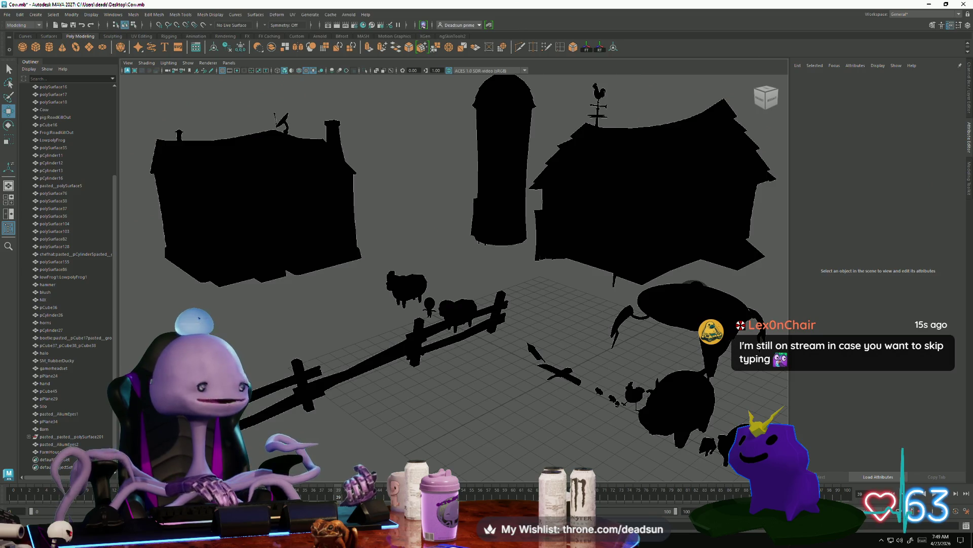
{"action": "left_click_drag", "start_coordinate": [432, 324], "coordinate": [363, 262], "text": "alt"}
{"action": "left_click", "coordinate": [363, 262]}
{"action": "key", "text": "f"}
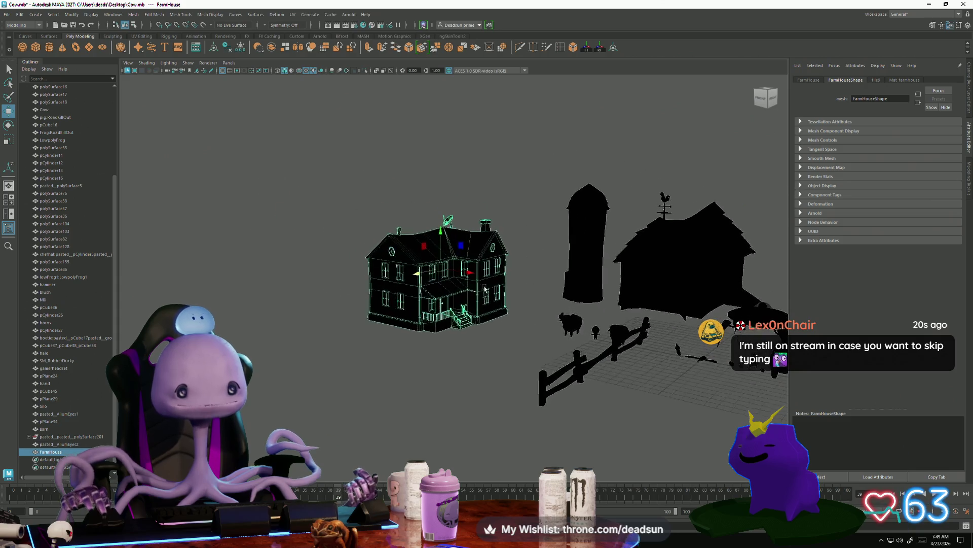
{"action": "left_click_drag", "start_coordinate": [521, 353], "coordinate": [475, 331], "text": "alt"}
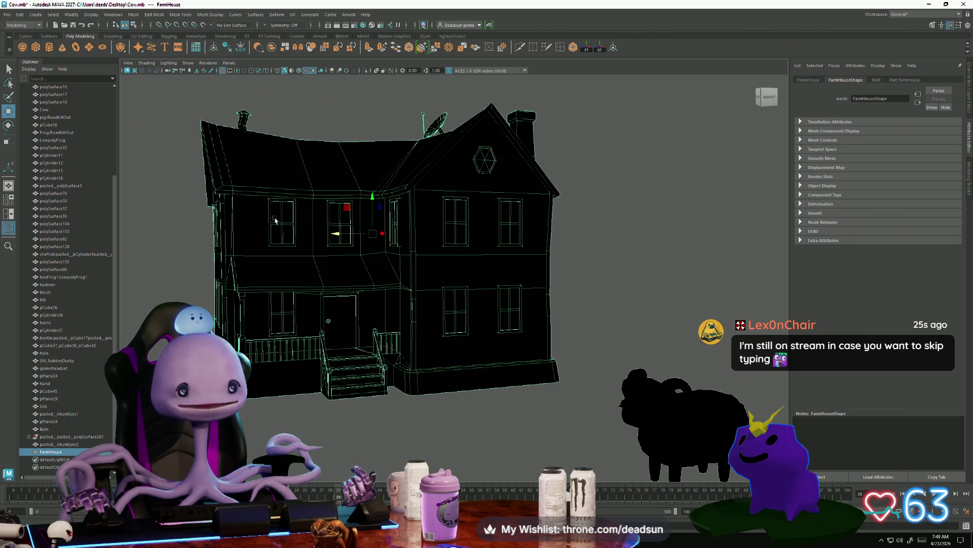
{"action": "scroll", "coordinate": [287, 366], "scroll_direction": "down", "scroll_amount": 3}
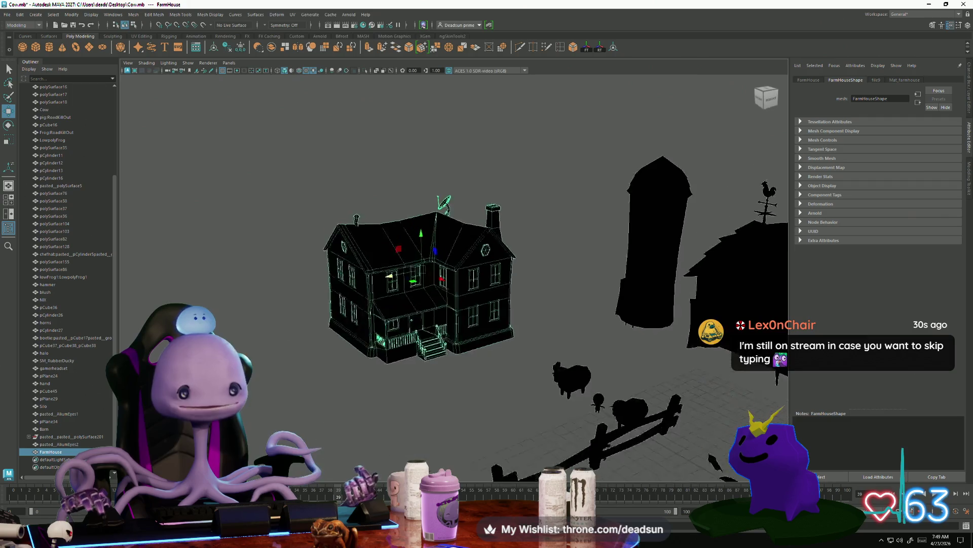
{"action": "mouse_move", "coordinate": [287, 366]}
{"action": "left_mouse_down", "text": "alt"}
{"action": "mouse_move", "coordinate": [500, 362]}
{"action": "mouse_move", "coordinate": [387, 405]}
{"action": "left_mouse_up", "text": "alt"}
{"action": "middle_click_drag", "start_coordinate": [386, 405], "coordinate": [345, 329], "text": "alt"}
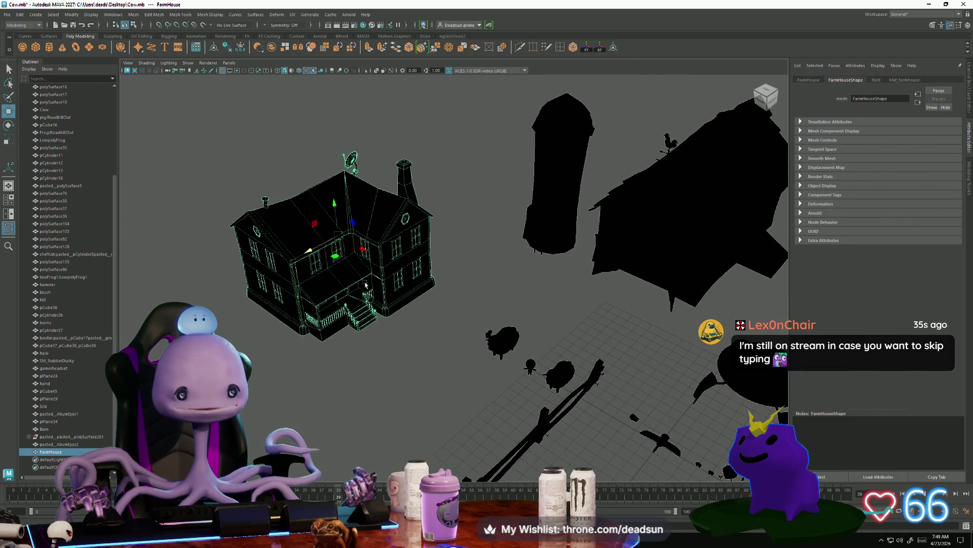
{"action": "mouse_move", "coordinate": [248, 237]}
{"action": "left_mouse_down", "text": "alt"}
{"action": "mouse_move", "coordinate": [411, 336]}
{"action": "mouse_move", "coordinate": [280, 336]}
{"action": "left_mouse_up", "text": "alt"}
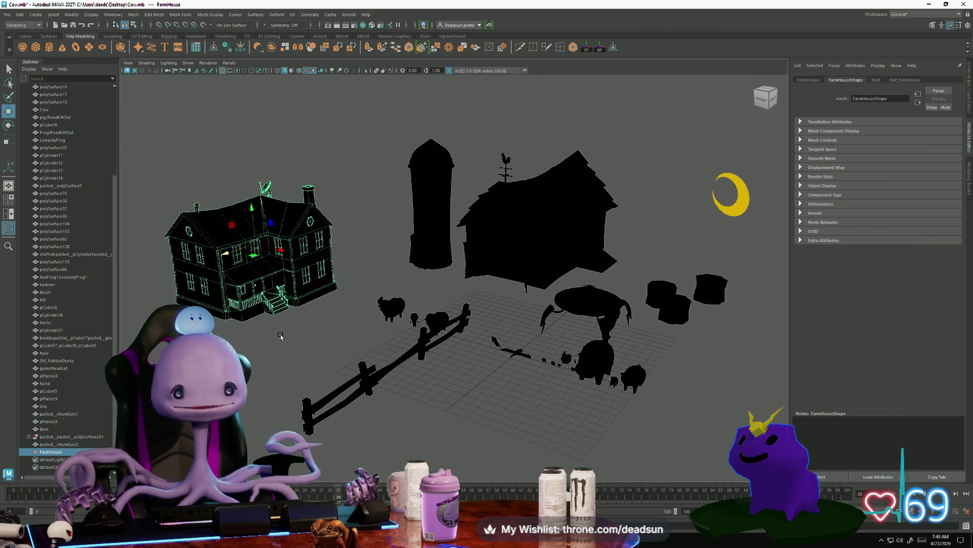
{"action": "left_click", "coordinate": [269, 337]}
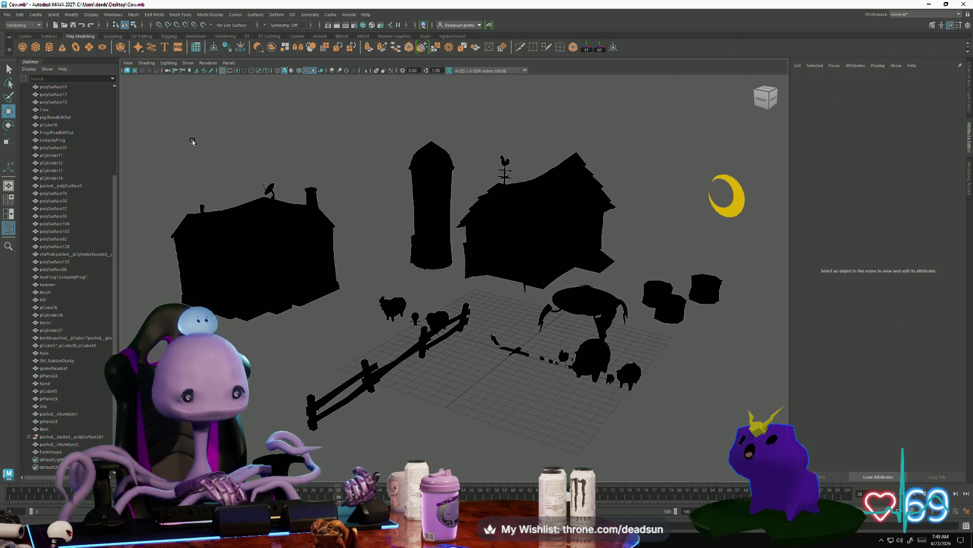
Create a directional light from Create > Lights
{"action": "left_click", "coordinate": [72, 15]}
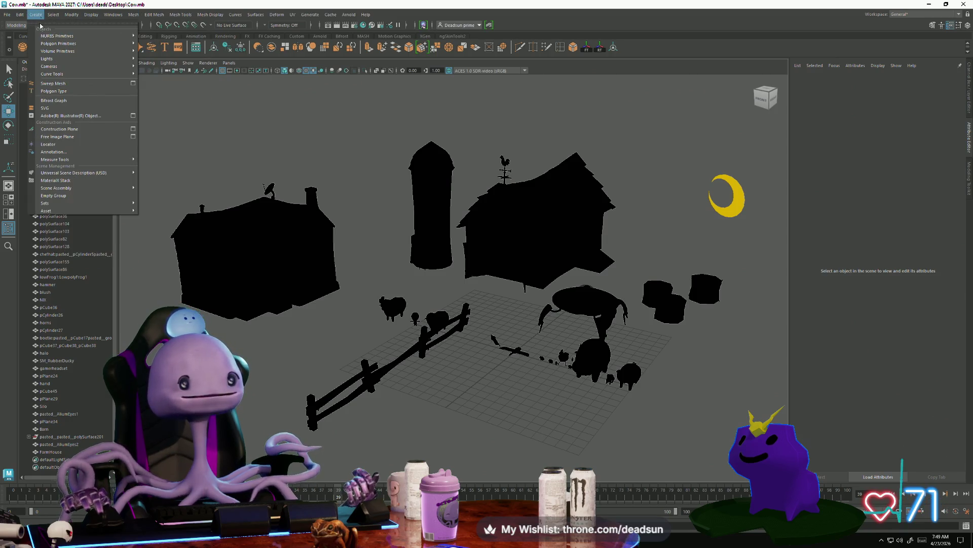
{"action": "mouse_move", "coordinate": [52, 52]}
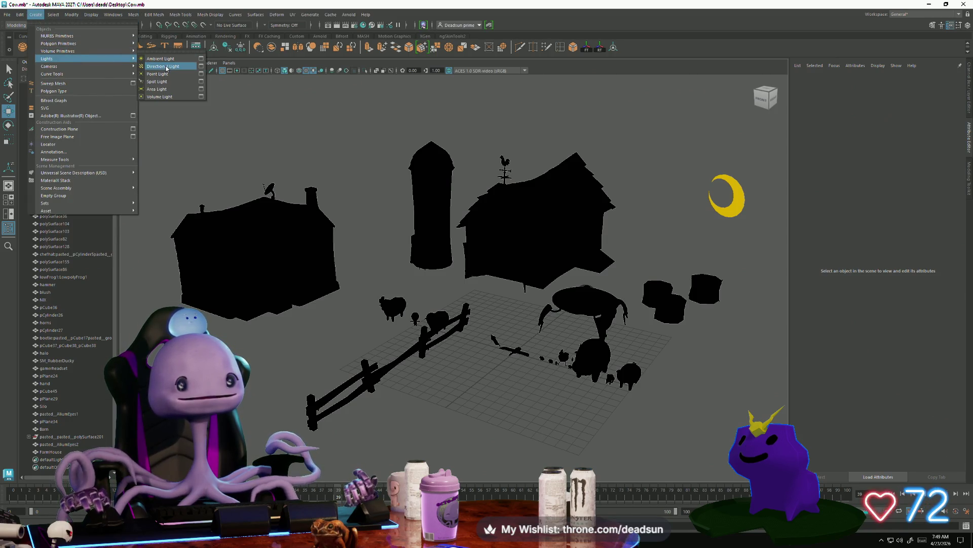
{"action": "left_click", "coordinate": [163, 66]}
Rotate the directional light to tilt it, then move it beside the farmhouse
{"action": "key", "text": "e"}
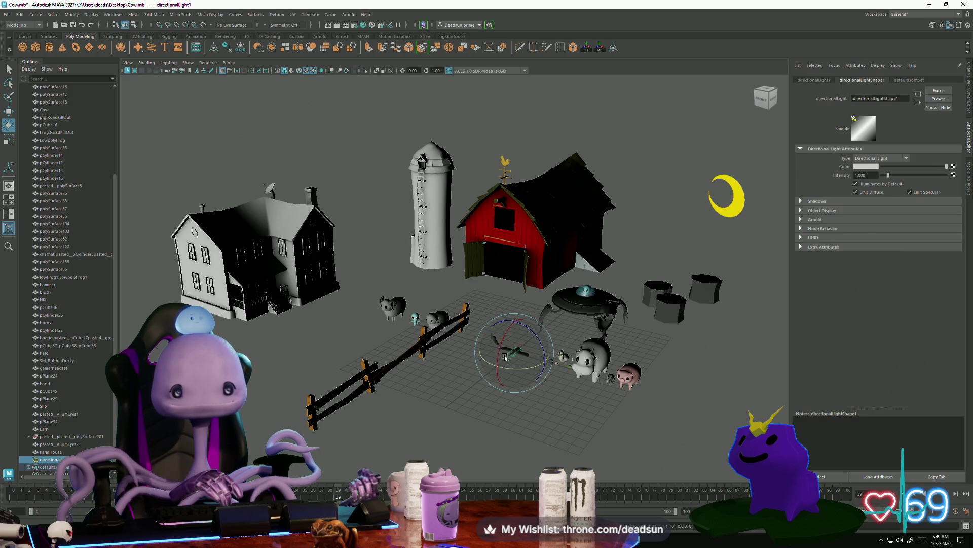
{"action": "left_click_drag", "start_coordinate": [519, 325], "coordinate": [546, 353]}
{"action": "key", "text": "w"}
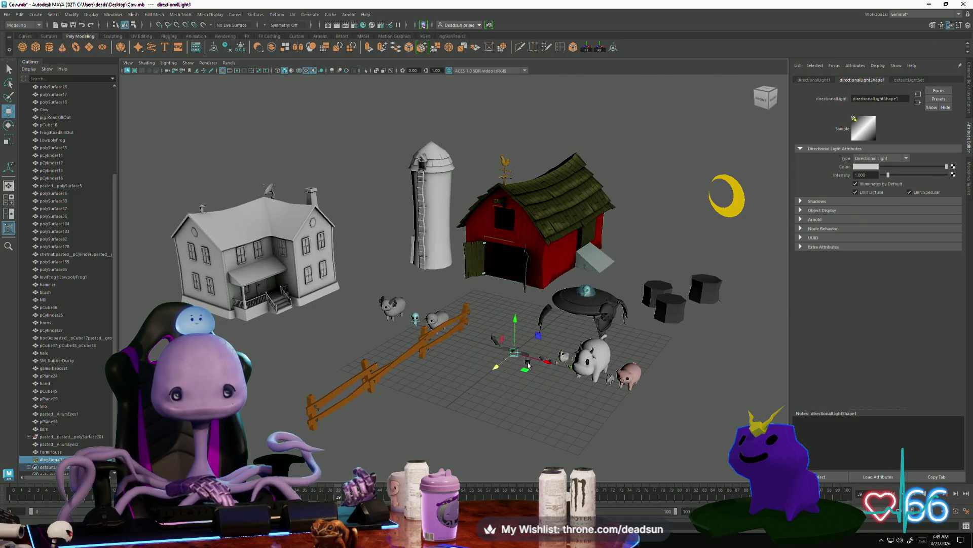
{"action": "mouse_move", "coordinate": [544, 361]}
{"action": "middle_mouse_down"}
{"action": "mouse_move", "coordinate": [368, 325]}
{"action": "mouse_move", "coordinate": [269, 336]}
{"action": "middle_mouse_up"}
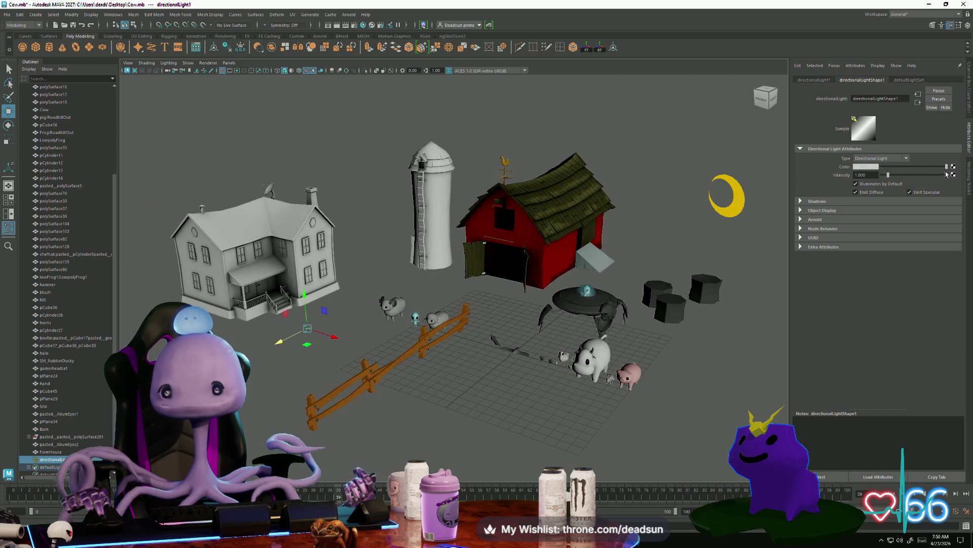
Set the light colour to full white after trying blue, and raise intensity to about 2
{"action": "left_click", "coordinate": [866, 167]}
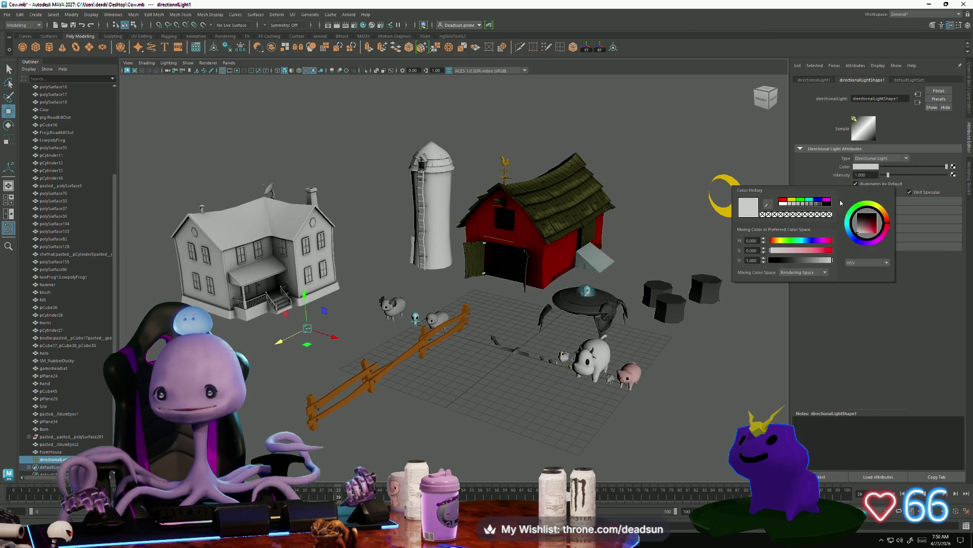
{"action": "mouse_move", "coordinate": [802, 243]}
{"action": "left_mouse_down"}
{"action": "mouse_move", "coordinate": [811, 254]}
{"action": "mouse_move", "coordinate": [802, 253]}
{"action": "left_mouse_up"}
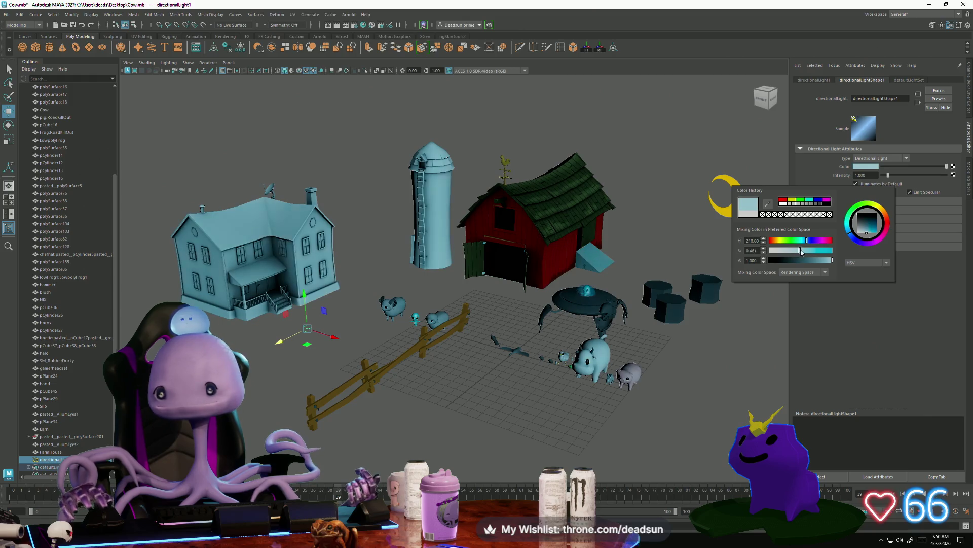
{"action": "mouse_move", "coordinate": [735, 264]}
{"action": "left_mouse_down", "text": "alt"}
{"action": "mouse_move", "coordinate": [375, 311]}
{"action": "mouse_move", "coordinate": [503, 323]}
{"action": "left_mouse_up", "text": "alt"}
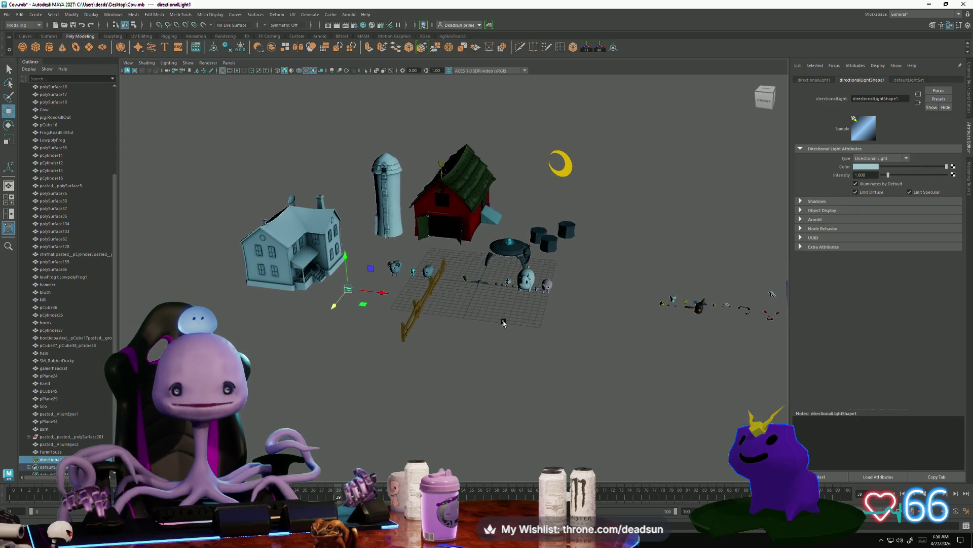
{"action": "left_click", "coordinate": [926, 168]}
{"action": "mouse_move", "coordinate": [927, 171]}
{"action": "left_mouse_down"}
{"action": "mouse_move", "coordinate": [877, 177]}
{"action": "mouse_move", "coordinate": [968, 177]}
{"action": "left_mouse_up"}
{"action": "left_click_drag", "start_coordinate": [888, 175], "coordinate": [897, 179]}
Rotate the directional light to re-aim it across the farm buildings
{"action": "left_click_drag", "start_coordinate": [446, 325], "coordinate": [412, 344], "text": "alt"}
{"action": "key", "text": "e"}
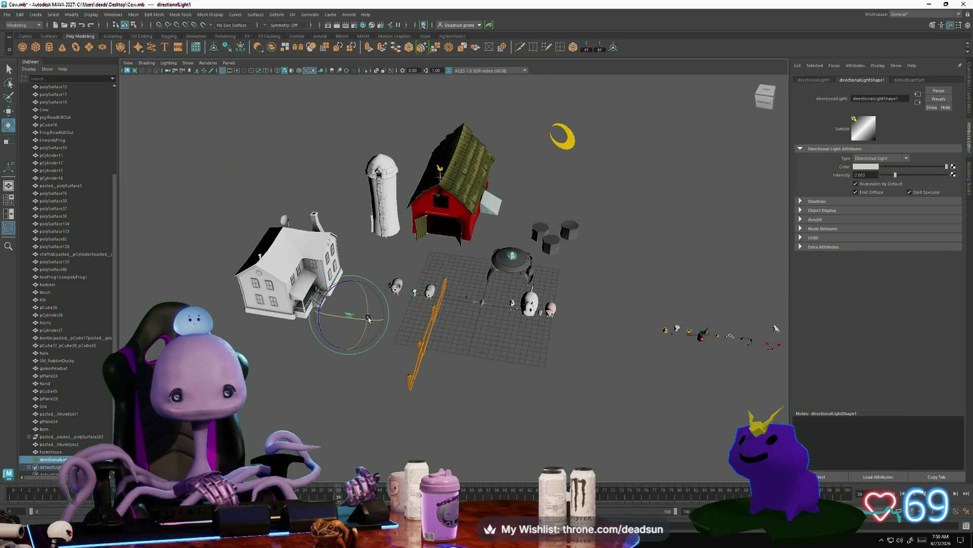
{"action": "left_click_drag", "start_coordinate": [354, 322], "coordinate": [326, 313]}
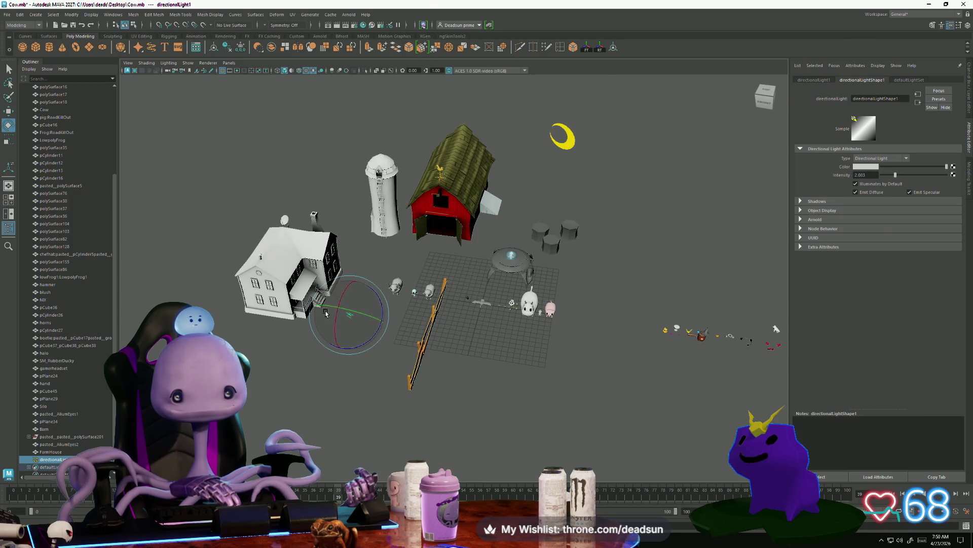
Expand the light's Shadows section and toggle between depth-map and ray-traced shadows
{"action": "left_click", "coordinate": [800, 201]}
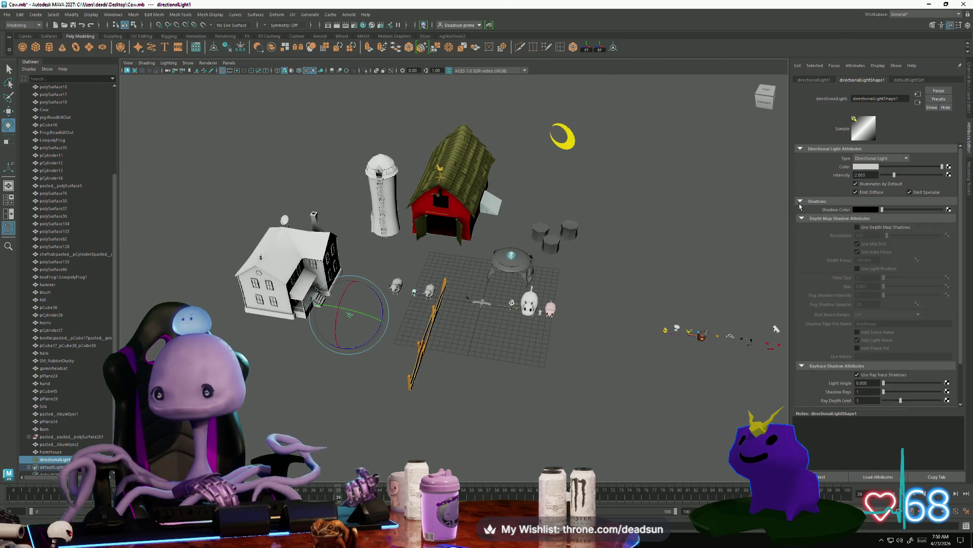
{"action": "left_click", "coordinate": [857, 227]}
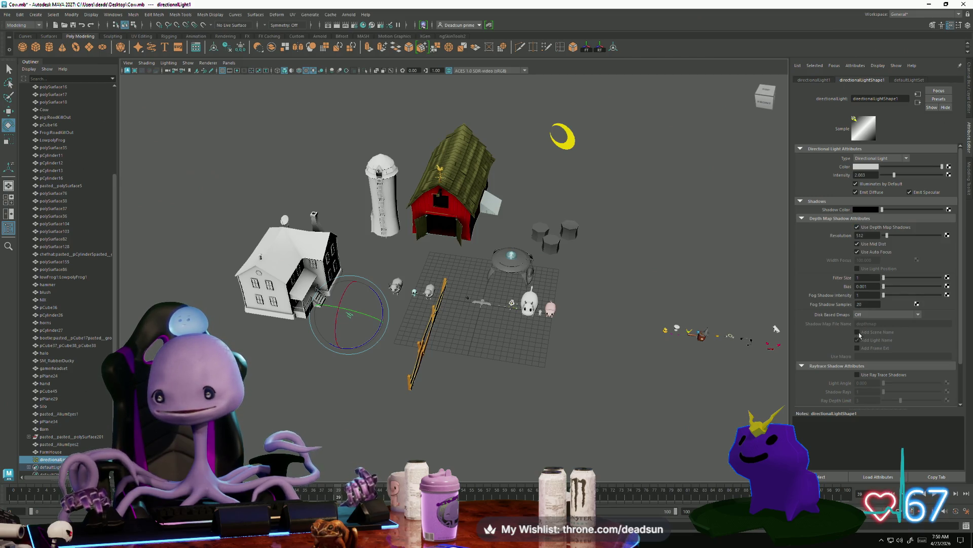
{"action": "scroll", "coordinate": [859, 336], "scroll_direction": "down", "scroll_amount": 3}
{"action": "left_click", "coordinate": [859, 330]}
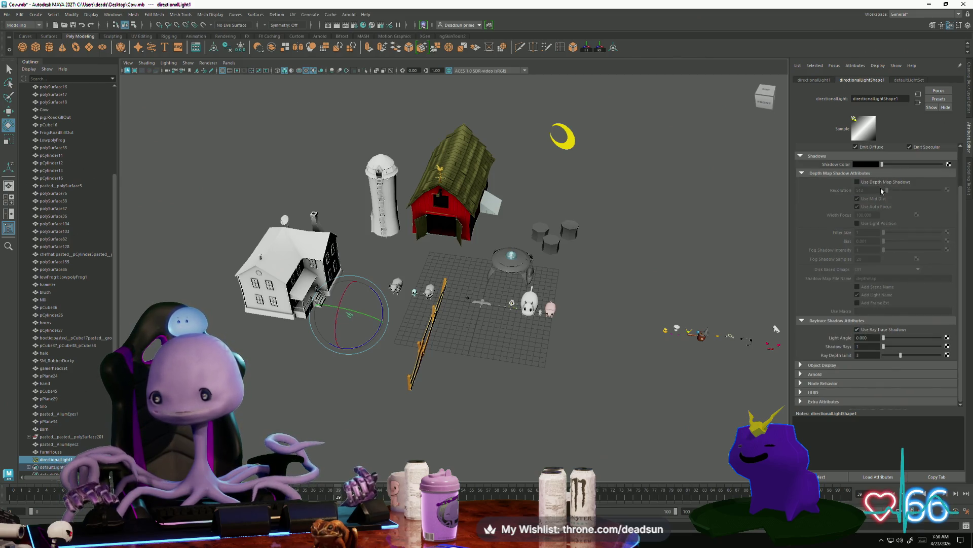
{"action": "left_click", "coordinate": [857, 182]}
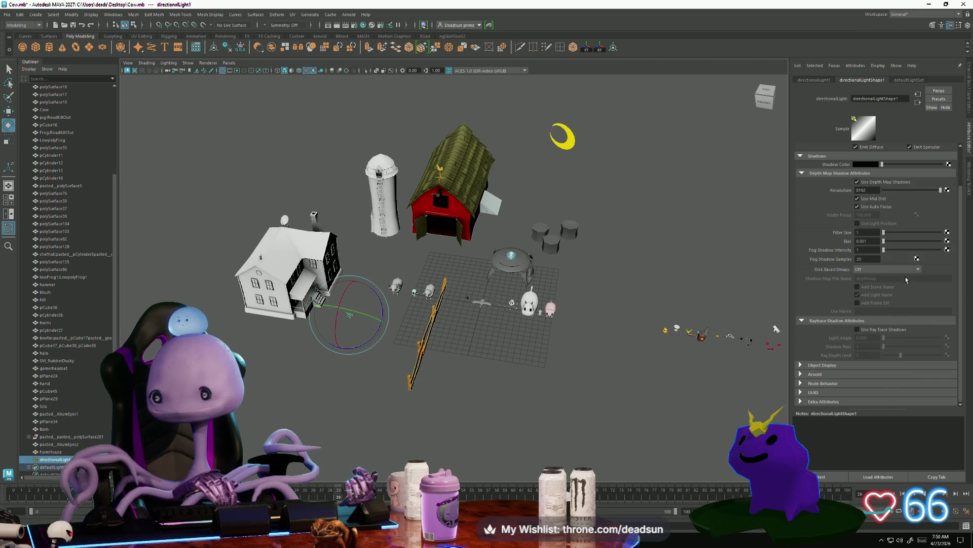
{"action": "left_click", "coordinate": [858, 330]}
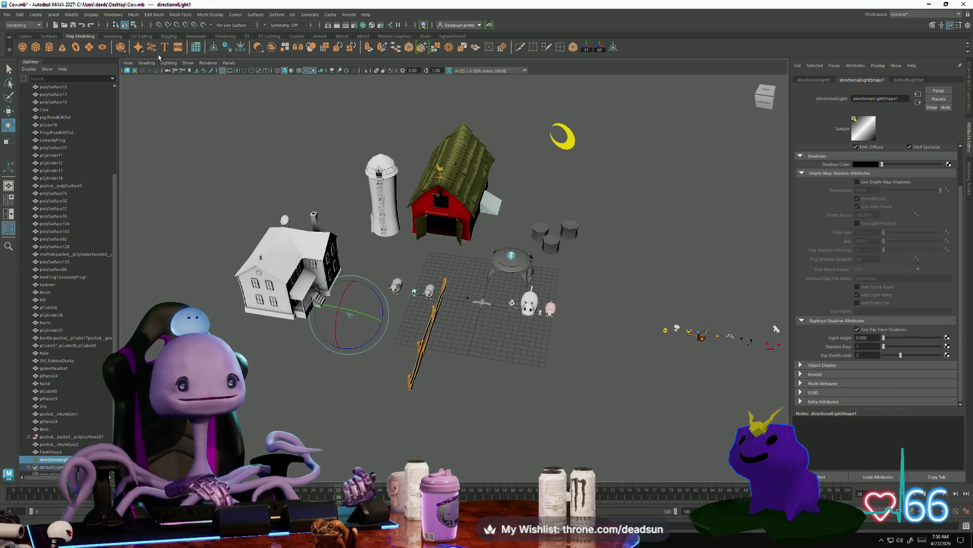
Enable viewport shadow display, frame the whole farm, and turn depth-map shadows back on
{"action": "left_click", "coordinate": [168, 62]}
{"action": "left_click", "coordinate": [161, 126]}
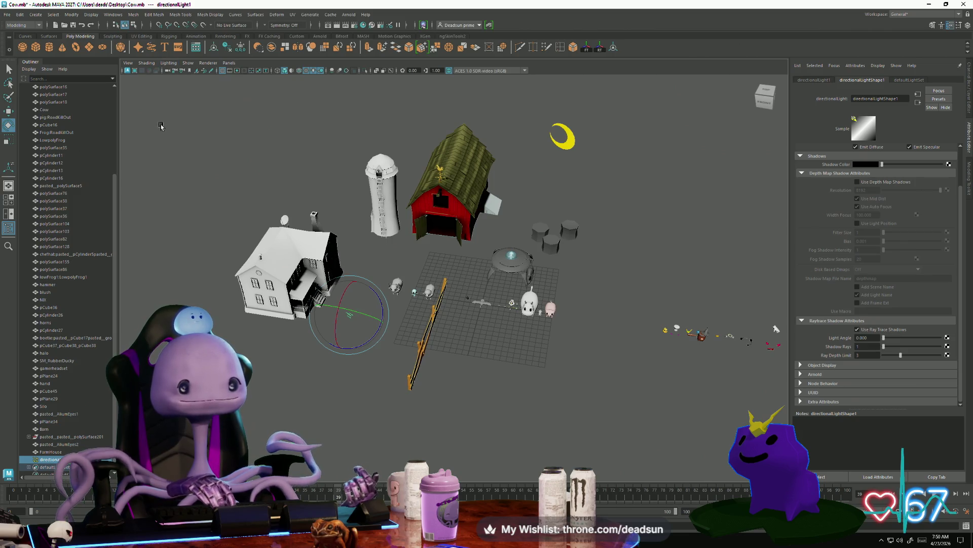
{"action": "left_click_drag", "start_coordinate": [161, 126], "coordinate": [393, 251], "text": "alt"}
{"action": "mouse_move", "coordinate": [294, 335]}
{"action": "left_mouse_down"}
{"action": "mouse_move", "coordinate": [297, 316]}
{"action": "mouse_move", "coordinate": [324, 307]}
{"action": "left_mouse_up"}
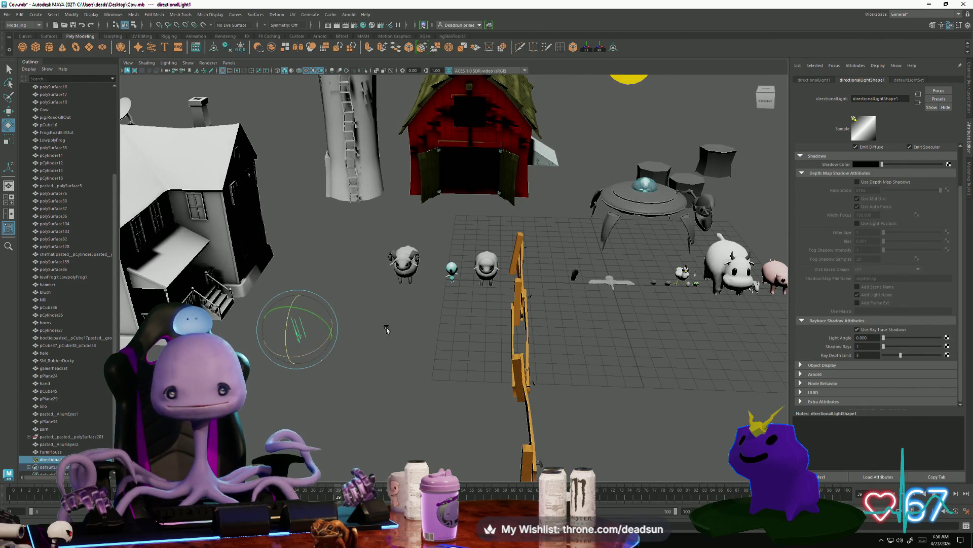
{"action": "key", "text": "a"}
{"action": "left_click", "coordinate": [858, 182]}
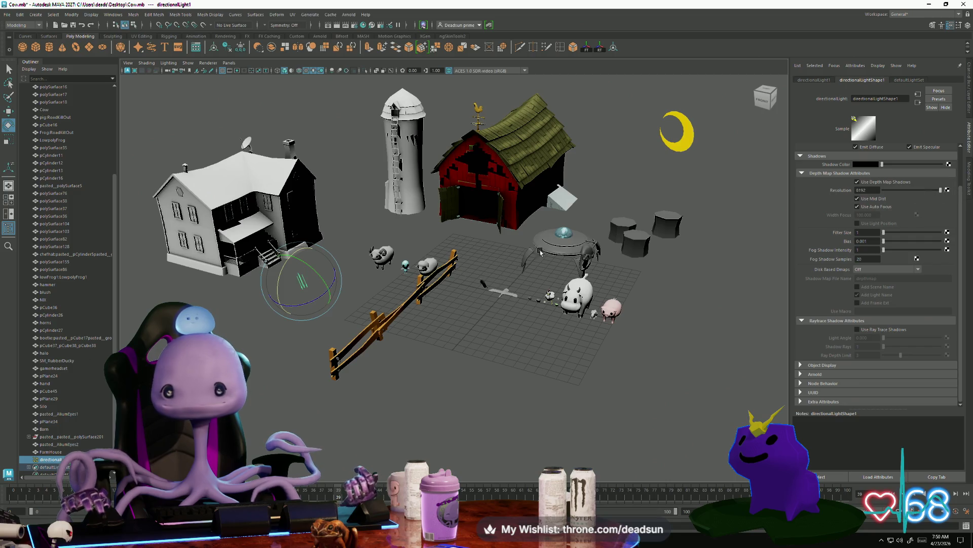
Reselect the directional light and drop its depth-map resolution to 16
{"action": "left_click_drag", "start_coordinate": [540, 252], "coordinate": [409, 365], "text": "alt"}
{"action": "scroll", "coordinate": [405, 369], "scroll_direction": "up", "scroll_amount": 5}
{"action": "left_click", "coordinate": [303, 401]}
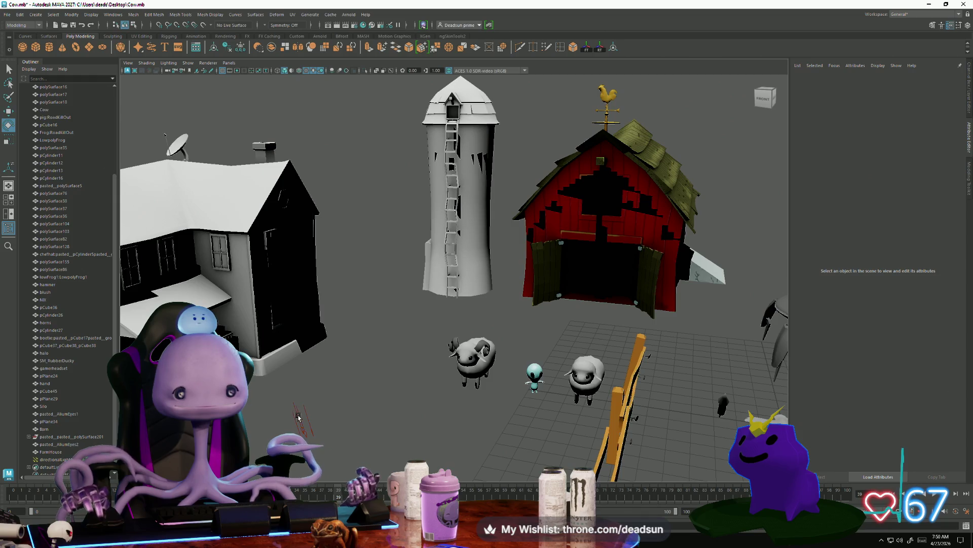
{"action": "left_click", "coordinate": [298, 416]}
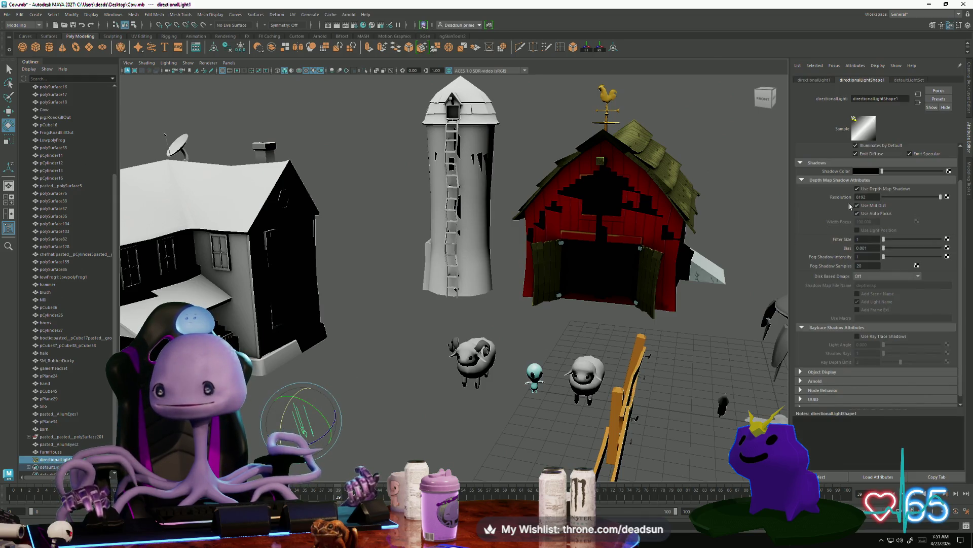
{"action": "mouse_move", "coordinate": [936, 198]}
{"action": "left_mouse_down"}
{"action": "mouse_move", "coordinate": [857, 209]}
{"action": "mouse_move", "coordinate": [924, 210]}
{"action": "mouse_move", "coordinate": [844, 222]}
{"action": "left_mouse_up"}
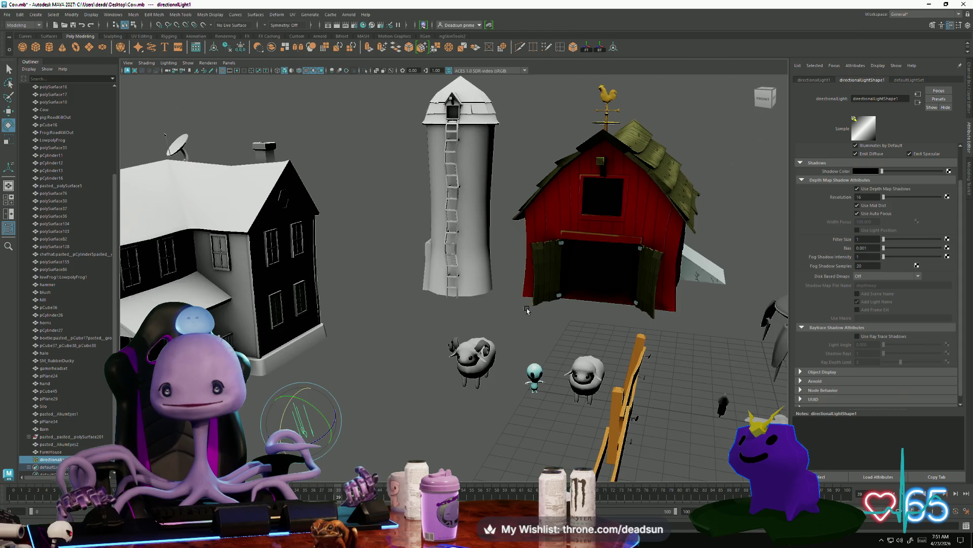
{"action": "mouse_move", "coordinate": [527, 310]}
{"action": "left_mouse_down", "text": "alt"}
{"action": "mouse_move", "coordinate": [339, 357]}
{"action": "mouse_move", "coordinate": [378, 364]}
{"action": "mouse_move", "coordinate": [355, 361]}
{"action": "mouse_move", "coordinate": [413, 351]}
{"action": "left_mouse_up", "text": "alt"}
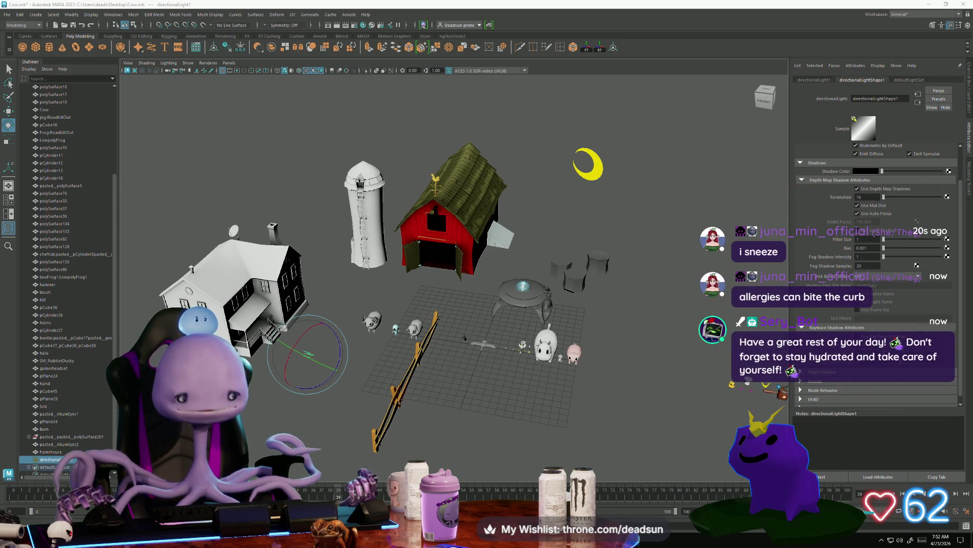
Deselect the light, switch to Use Default Lighting, and orbit above the barn
{"action": "left_click", "coordinate": [318, 389]}
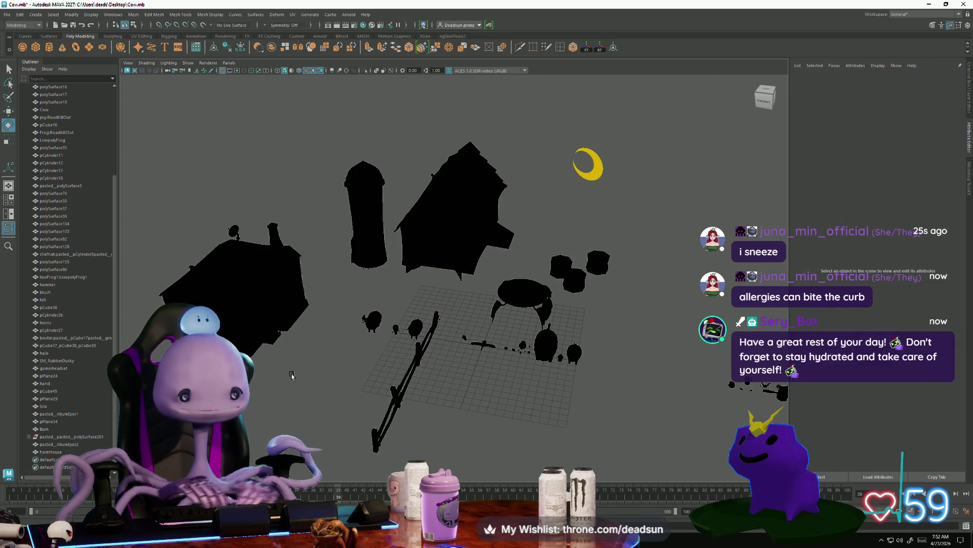
{"action": "left_click", "coordinate": [169, 62]}
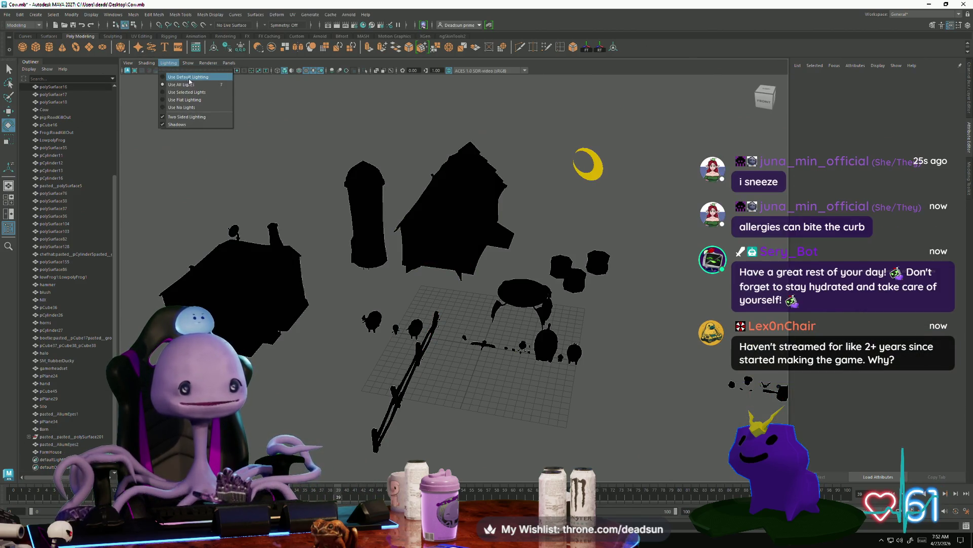
{"action": "left_click", "coordinate": [189, 76]}
{"action": "left_click_drag", "start_coordinate": [355, 264], "coordinate": [406, 284], "text": "alt"}
{"action": "scroll", "coordinate": [464, 432], "scroll_direction": "up", "scroll_amount": 5}
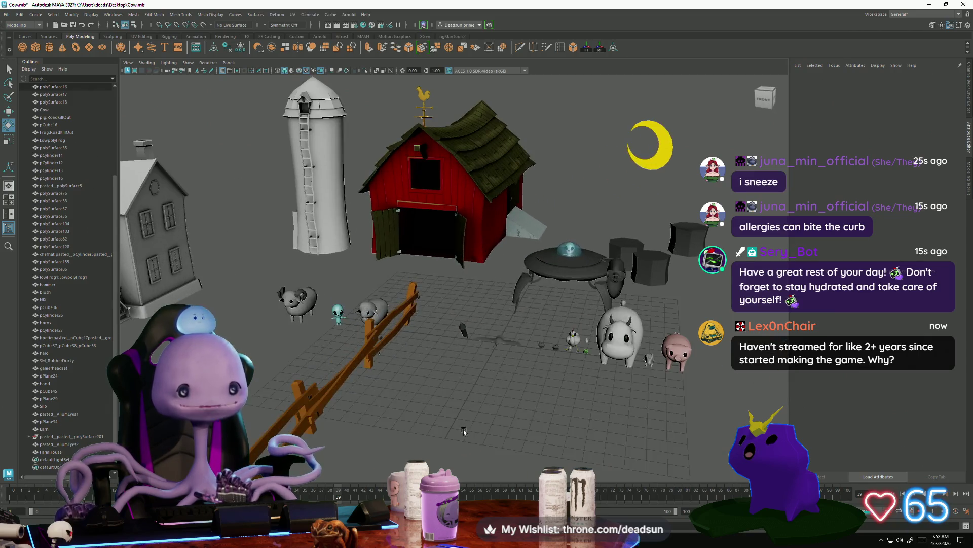
{"action": "mouse_move", "coordinate": [464, 431]}
{"action": "left_mouse_down", "text": "alt"}
{"action": "mouse_move", "coordinate": [429, 352]}
{"action": "mouse_move", "coordinate": [434, 332]}
{"action": "mouse_move", "coordinate": [412, 349]}
{"action": "mouse_move", "coordinate": [449, 367]}
{"action": "mouse_move", "coordinate": [257, 293]}
{"action": "left_mouse_up", "text": "alt"}
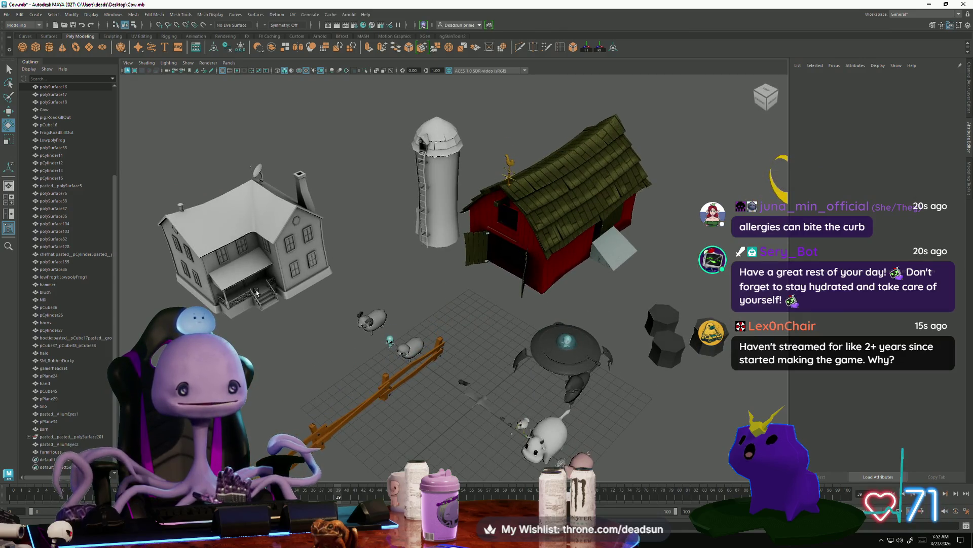
Select and frame the farmhouse, then return to a level front view of the farm
{"action": "left_click", "coordinate": [257, 293]}
{"action": "key", "text": "f"}
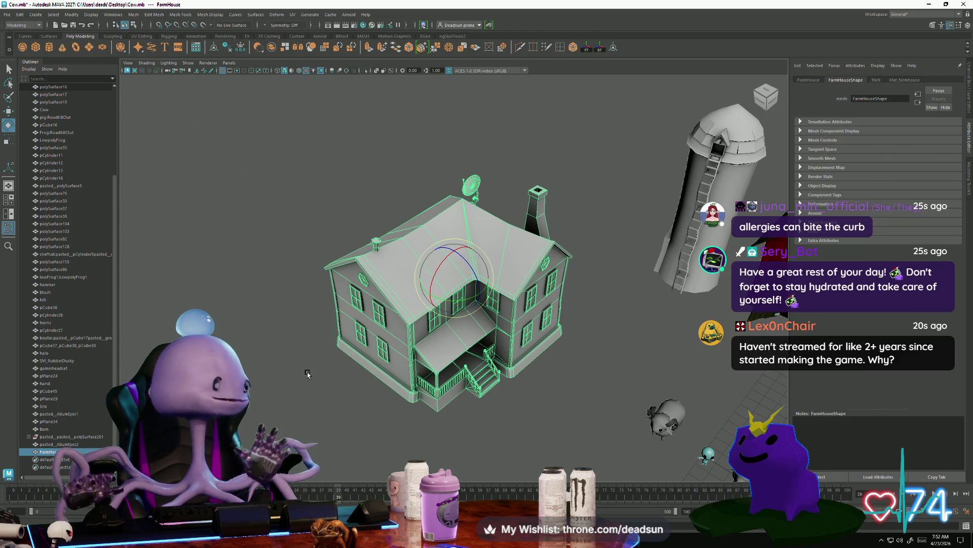
{"action": "mouse_move", "coordinate": [476, 377]}
{"action": "left_mouse_down", "text": "alt"}
{"action": "mouse_move", "coordinate": [483, 304]}
{"action": "mouse_move", "coordinate": [454, 359]}
{"action": "mouse_move", "coordinate": [424, 359]}
{"action": "left_mouse_up", "text": "alt"}
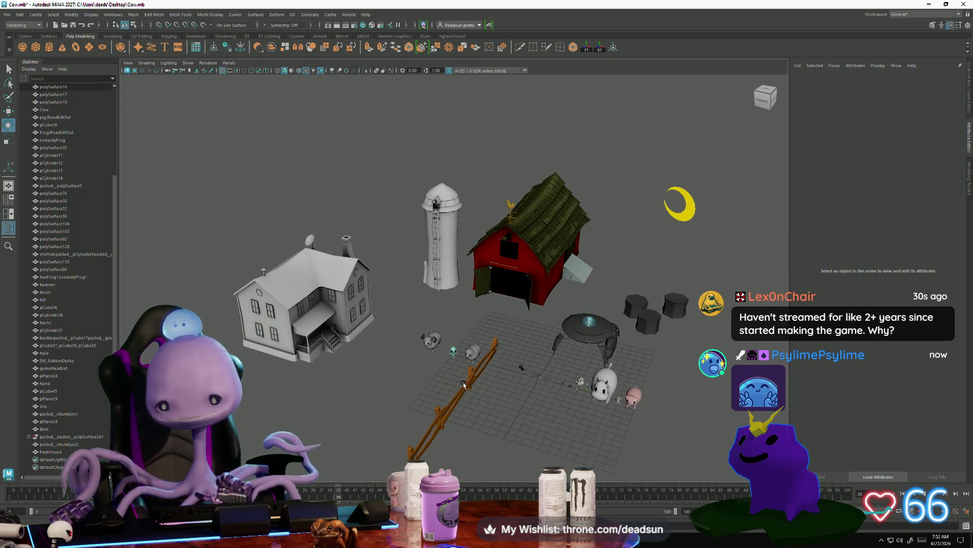